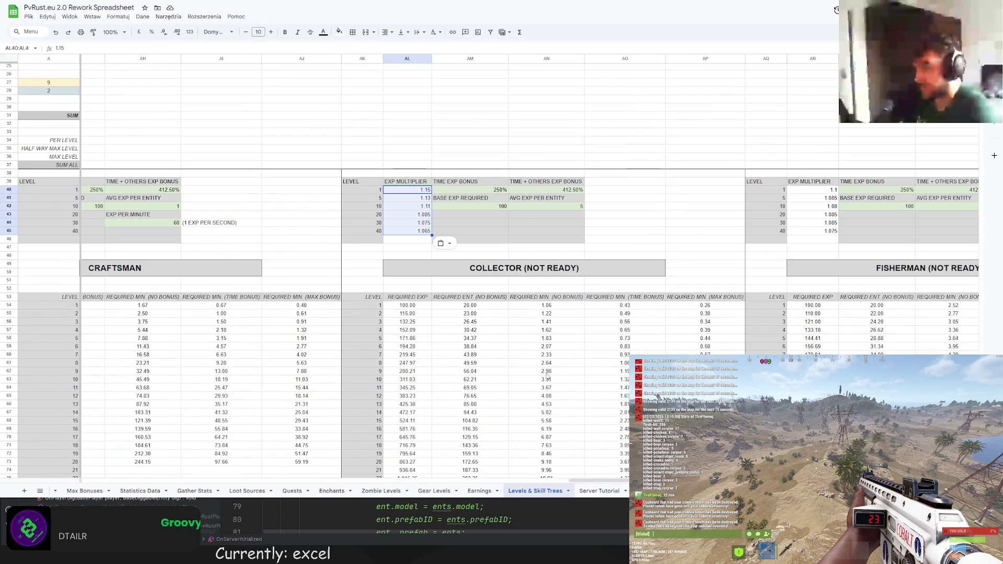
Delete "(NOT READY)" from the Collector title so it reads just COLLECTOR
{"action": "scroll", "coordinate": [552, 379], "scroll_direction": "down", "scroll_amount": 5}
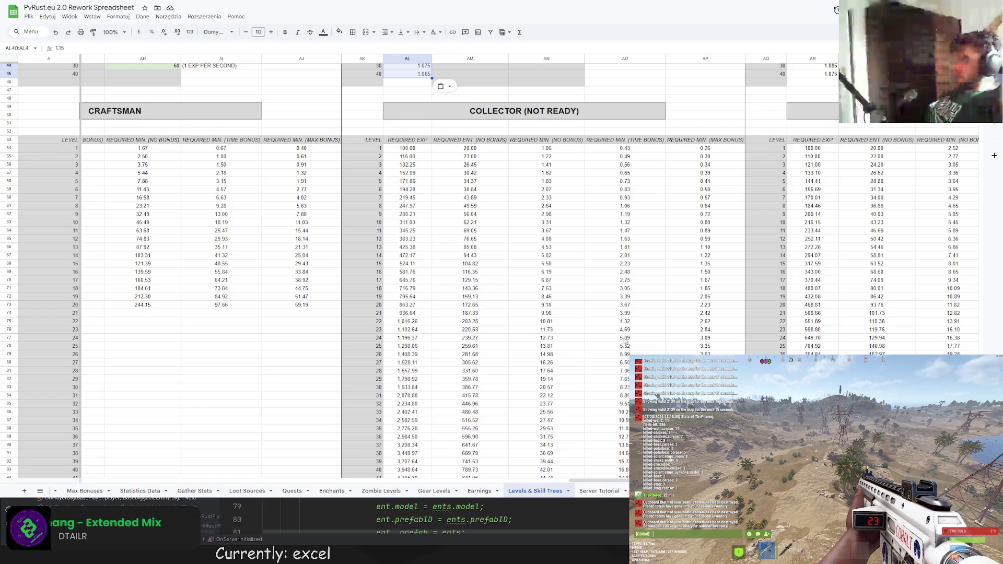
{"action": "left_click", "coordinate": [552, 116]}
{"action": "key", "text": "Return"}
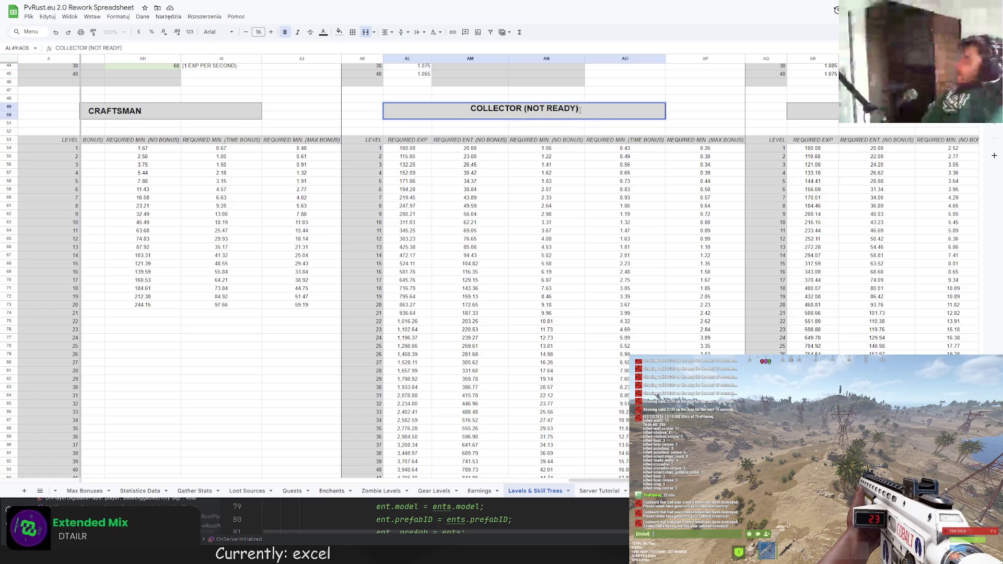
{"action": "key", "text": "ctrl+shift+Left"}
{"action": "key", "text": "ctrl+shift+Left"}
{"action": "key", "text": "ctrl+shift+Left"}
{"action": "key", "text": "BackSpace"}
{"action": "key", "text": "Return"}
Look over the skill-tree sheet, then switch to the Statistics Data sheet
{"action": "scroll", "coordinate": [571, 133], "scroll_direction": "down", "scroll_amount": 5}
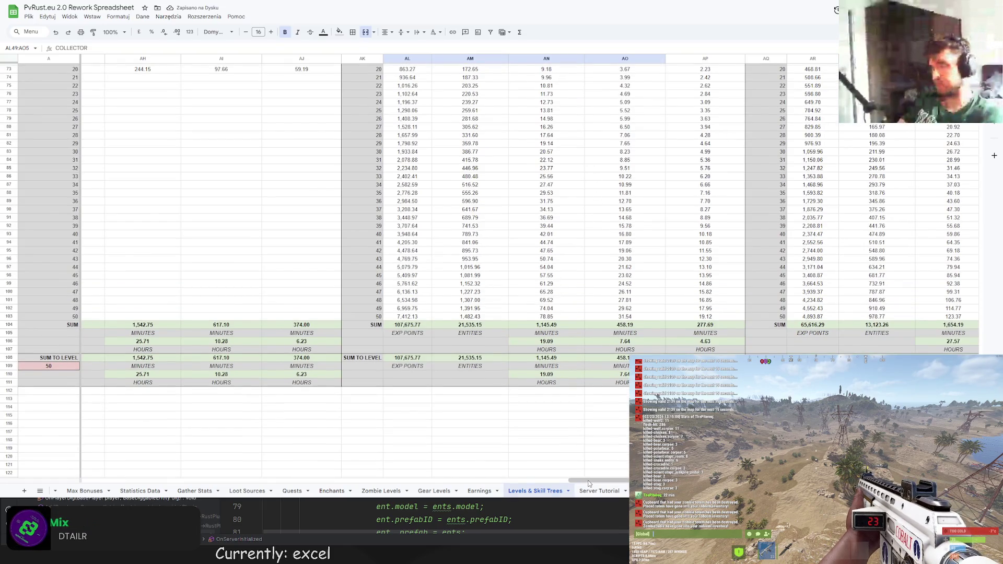
{"action": "scroll", "coordinate": [491, 261], "scroll_direction": "up", "scroll_amount": 5}
{"action": "scroll", "coordinate": [623, 408], "scroll_direction": "up", "scroll_amount": 1}
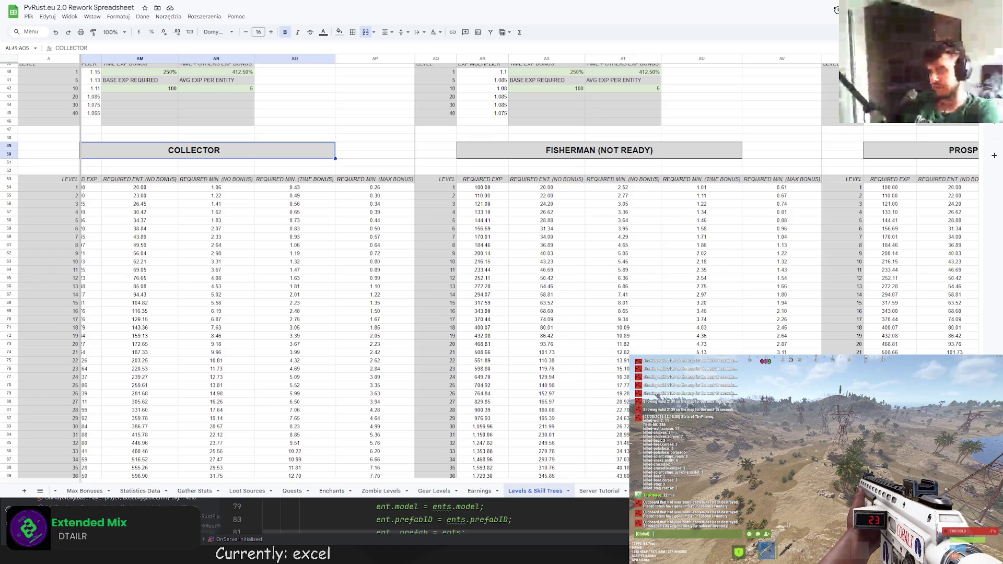
{"action": "scroll", "coordinate": [623, 408], "scroll_direction": "right", "scroll_amount": 5}
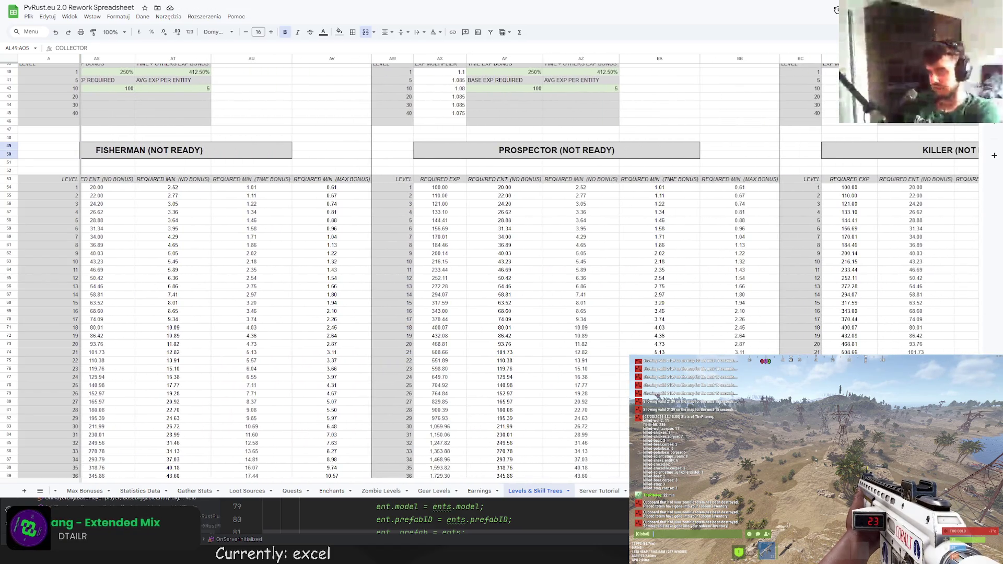
{"action": "scroll", "coordinate": [530, 267], "scroll_direction": "left", "scroll_amount": 1}
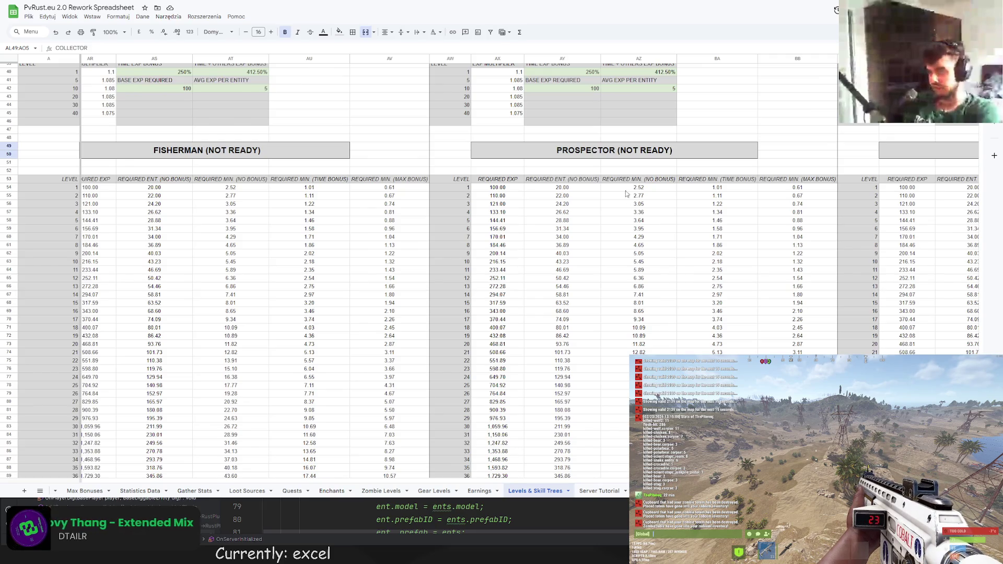
{"action": "left_click", "coordinate": [140, 491]}
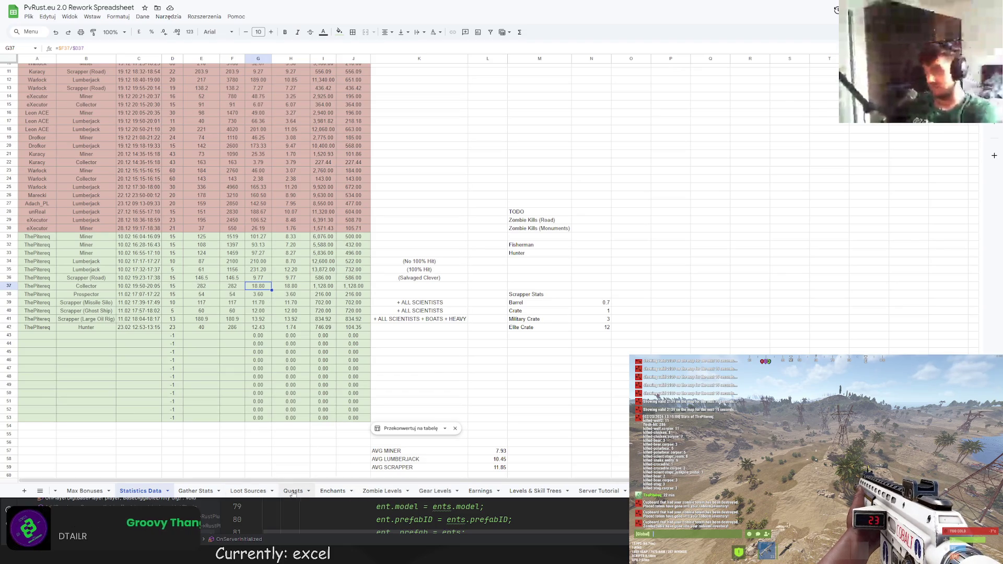
Change AZ54's divisor to Statistics Data cell G38
{"action": "left_click", "coordinate": [535, 491]}
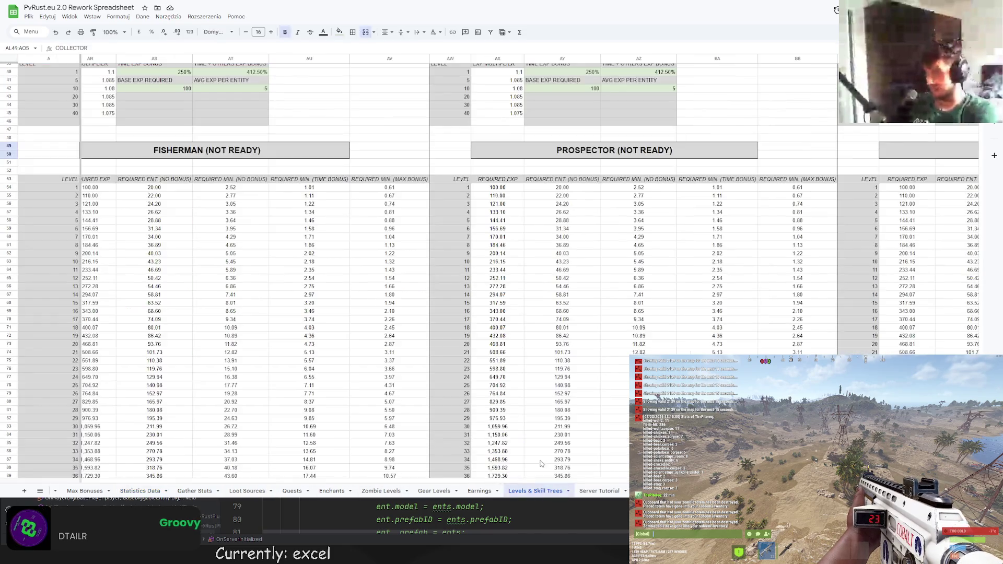
{"action": "key", "text": "Return"}
{"action": "key", "text": "ctrl+shift+Left"}
{"action": "key", "text": "ctrl+shift+Left"}
{"action": "key", "text": "ctrl+shift+Left"}
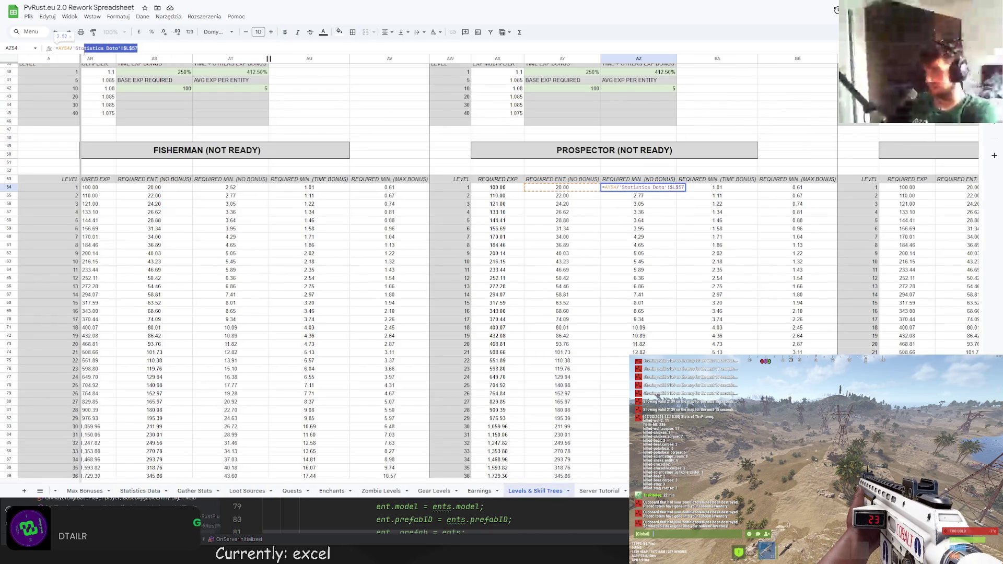
{"action": "key", "text": "BackSpace"}
{"action": "left_click", "coordinate": [140, 491]}
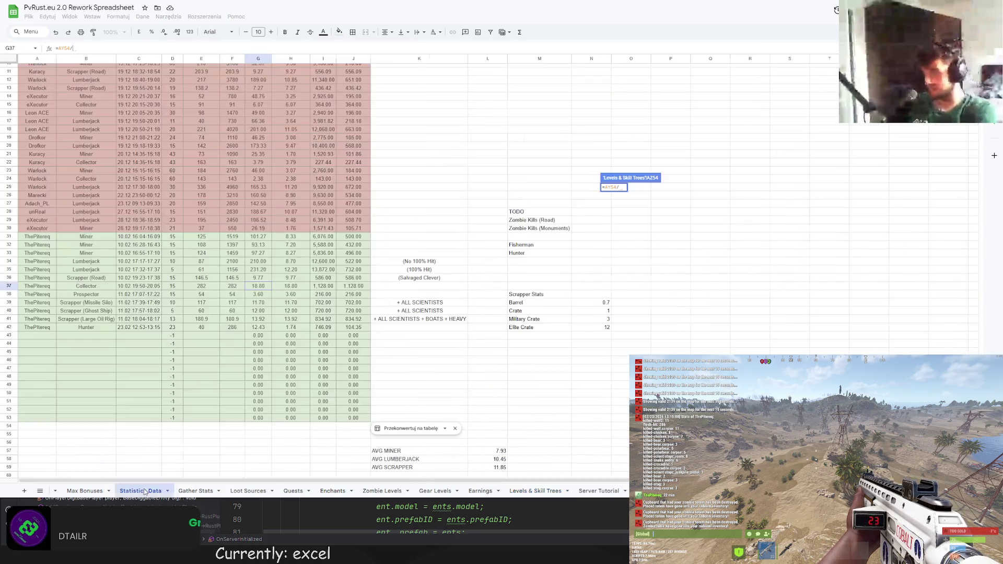
{"action": "left_click", "coordinate": [268, 295]}
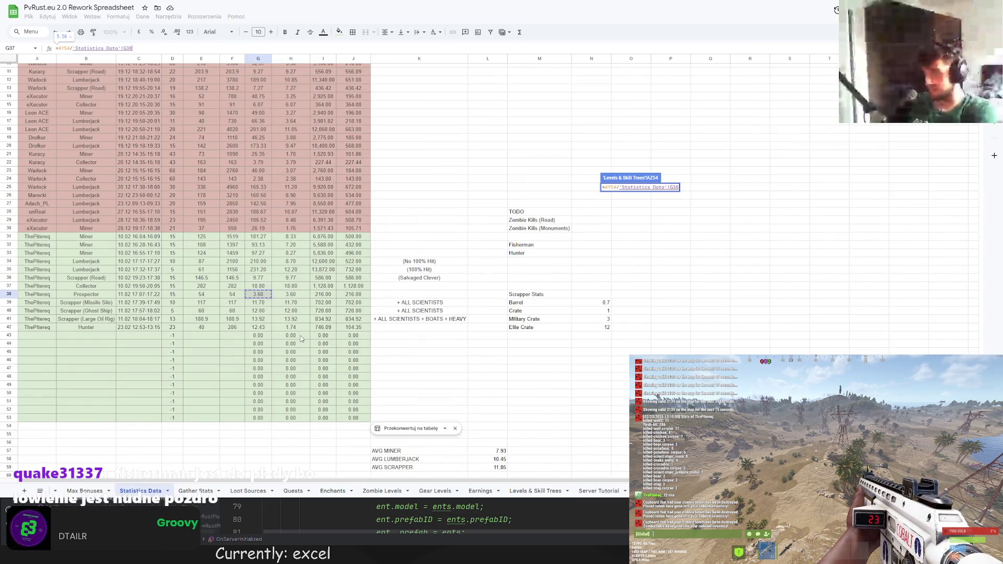
{"action": "key", "text": "Return"}
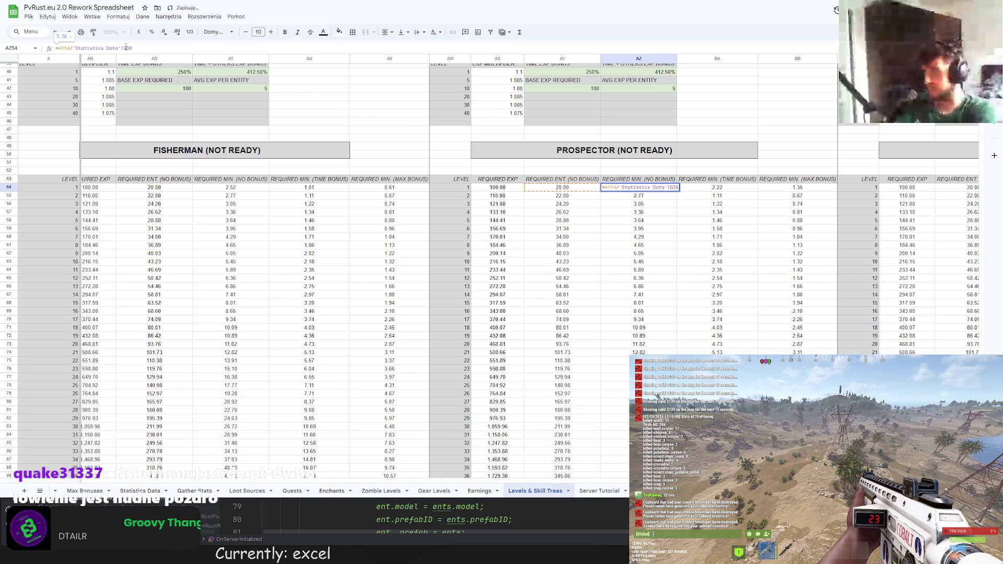
Fill the AZ54 formula down through the level 50 row
{"action": "key", "text": "Down"}
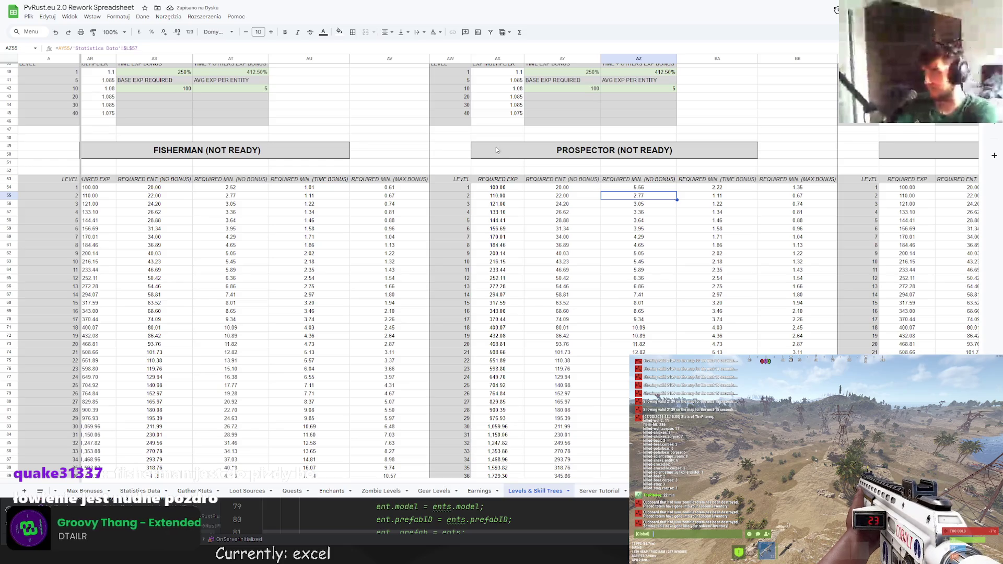
{"action": "left_click", "coordinate": [675, 190]}
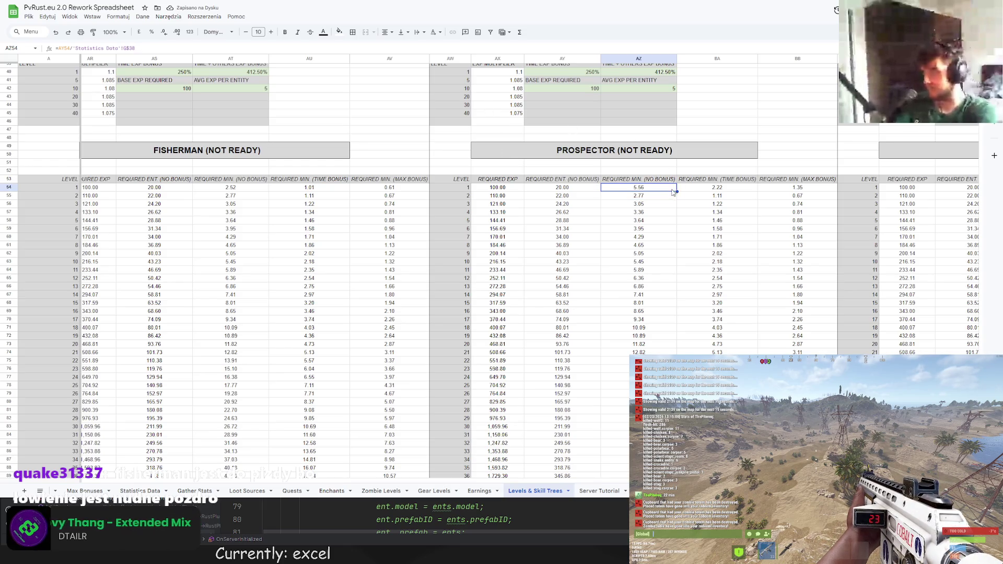
{"action": "mouse_move", "coordinate": [676, 191]}
{"action": "left_mouse_down"}
{"action": "mouse_move", "coordinate": [685, 258]}
{"action": "mouse_move", "coordinate": [673, 241]}
{"action": "left_mouse_up"}
{"action": "scroll", "coordinate": [676, 251], "scroll_direction": "up", "scroll_amount": 10}
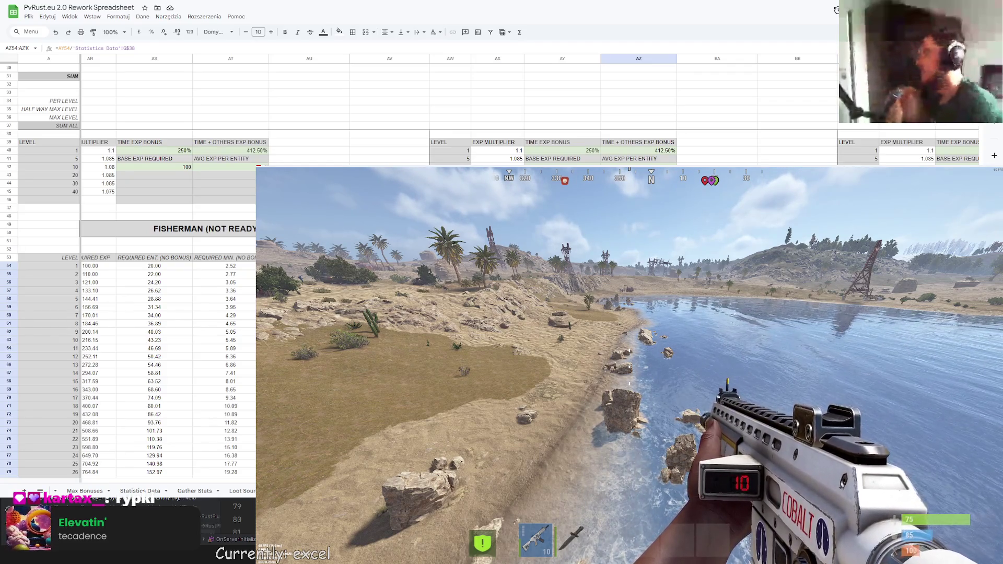
Read the kill stats in Rust's Global chat, then play the TikTok fishing trick video
{"action": "key", "text": "Return"}
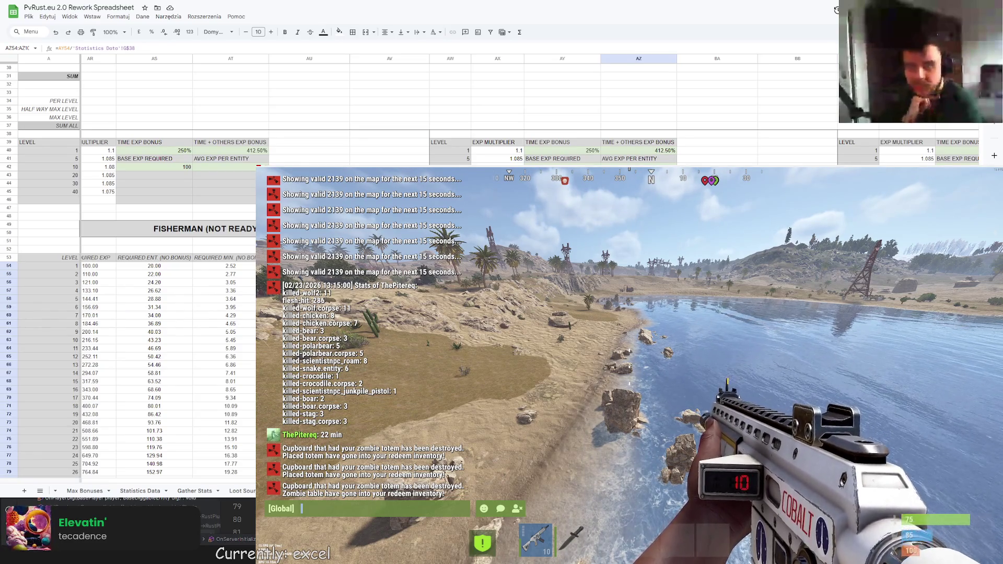
{"action": "key", "text": "ctrl+Tab"}
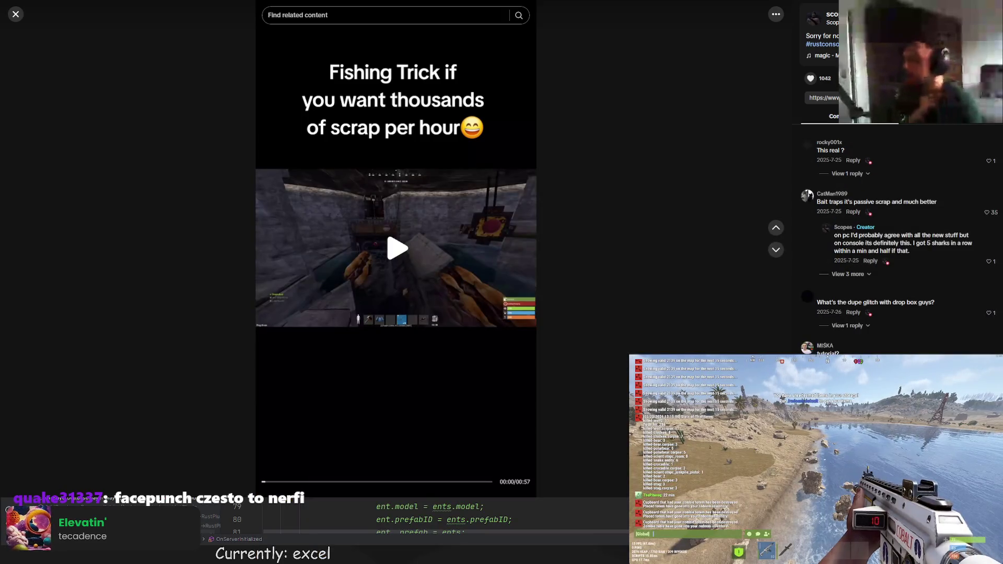
{"action": "left_click", "coordinate": [482, 292]}
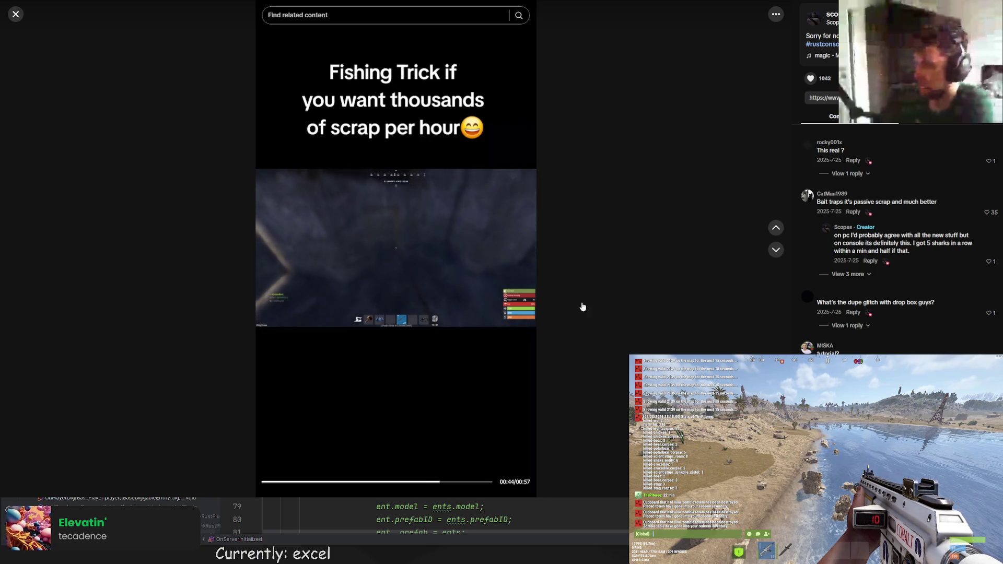
Skip the fishing video to near its end and return to the rework spreadsheet
{"action": "left_click", "coordinate": [469, 483]}
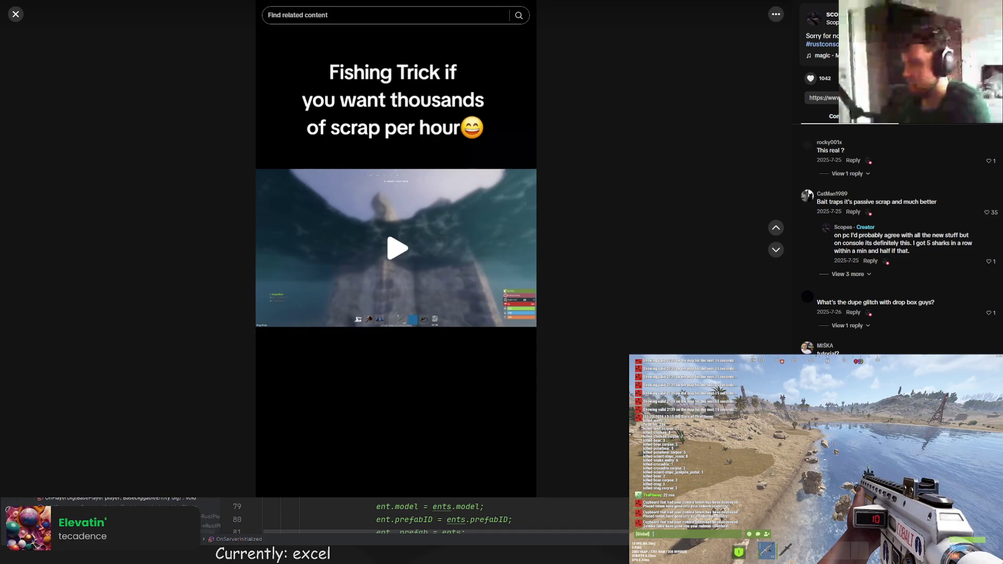
{"action": "key", "text": "ctrl+Tab"}
{"action": "key", "text": "ctrl+Tab"}
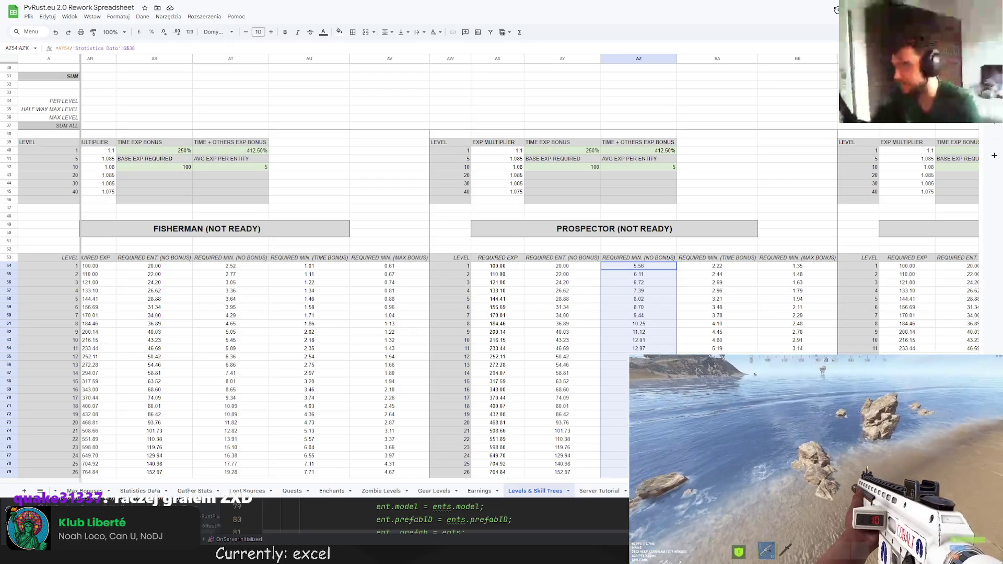
Inspect AZ54's formula and the Prospector rate in Statistics Data cell G38
{"action": "left_click", "coordinate": [214, 217]}
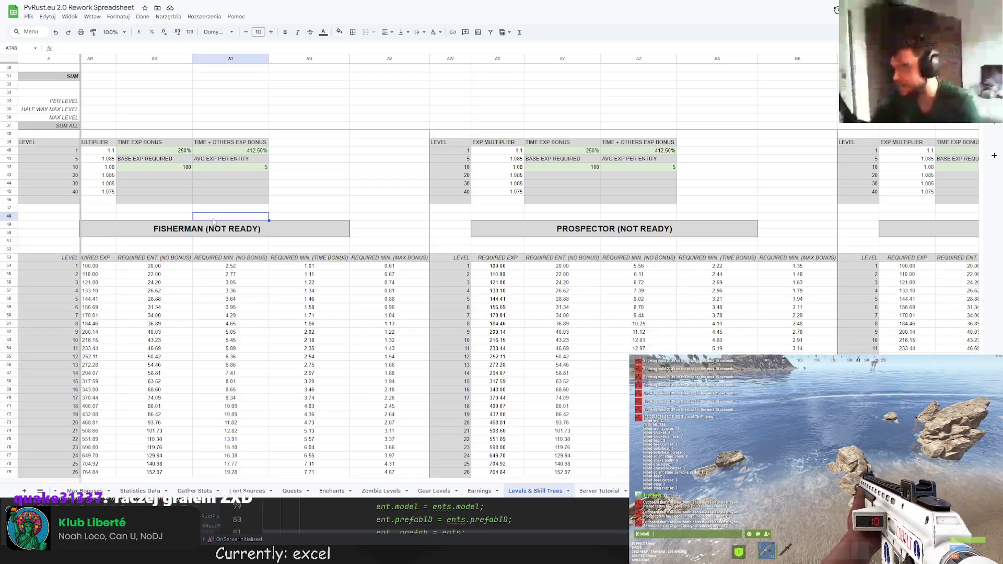
{"action": "scroll", "coordinate": [556, 242], "scroll_direction": "down", "scroll_amount": 1}
{"action": "left_click", "coordinate": [609, 228]}
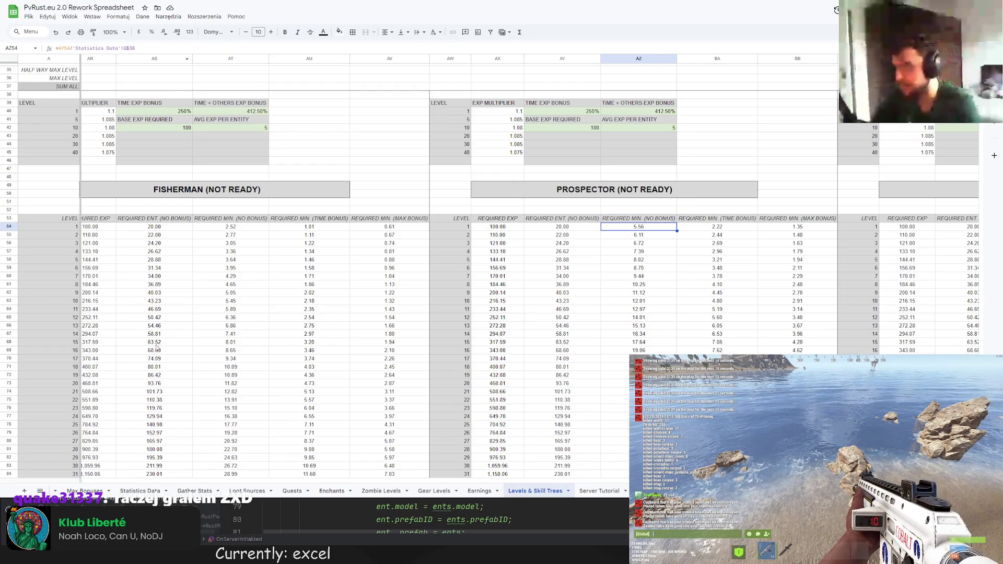
{"action": "left_click", "coordinate": [137, 490]}
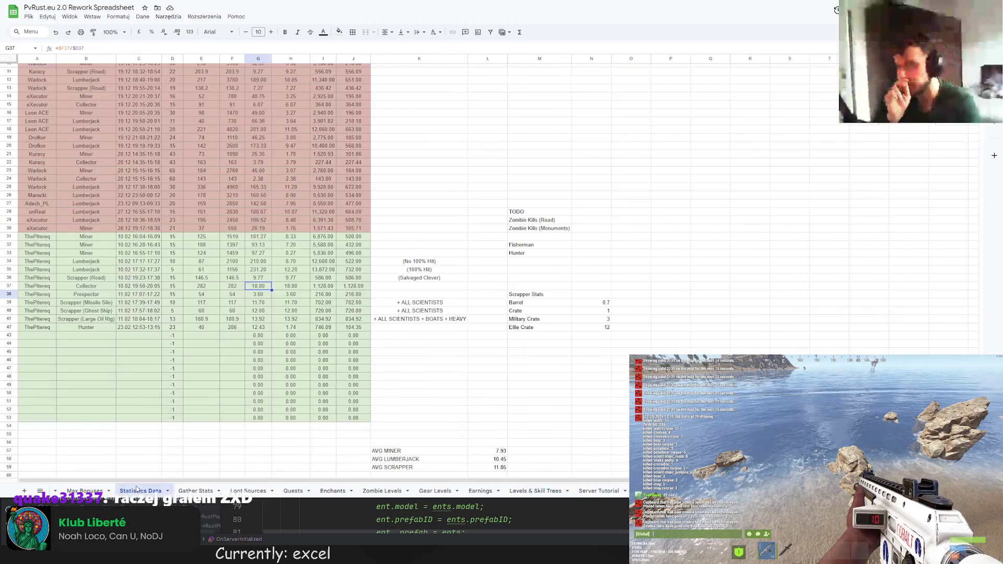
{"action": "left_click", "coordinate": [262, 296]}
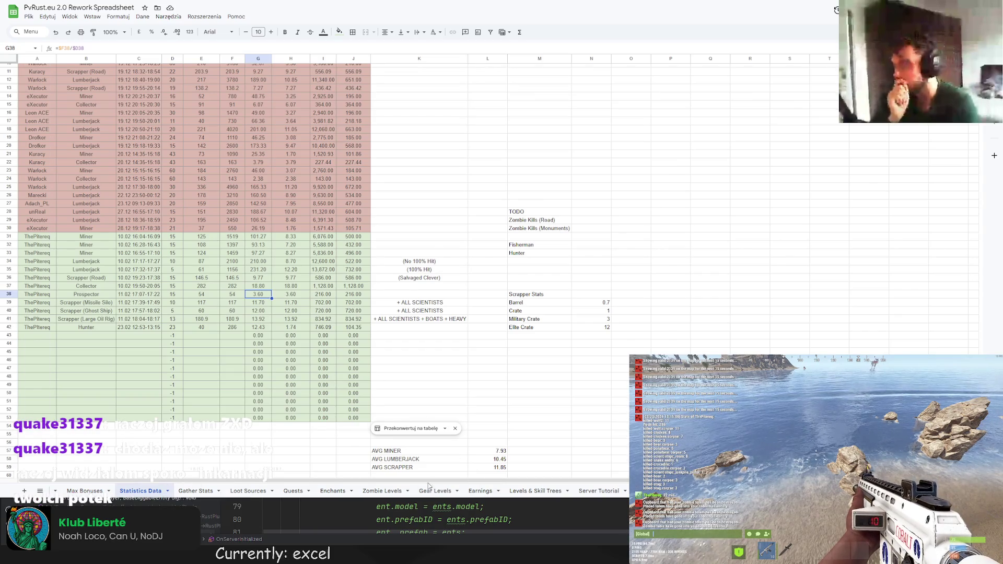
{"action": "left_click", "coordinate": [382, 491]}
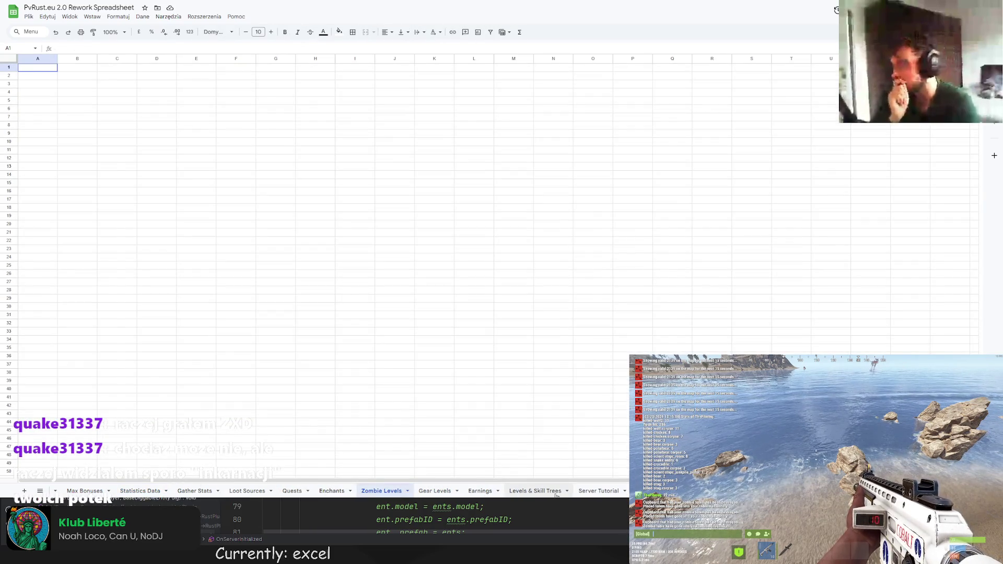
{"action": "left_click", "coordinate": [536, 491]}
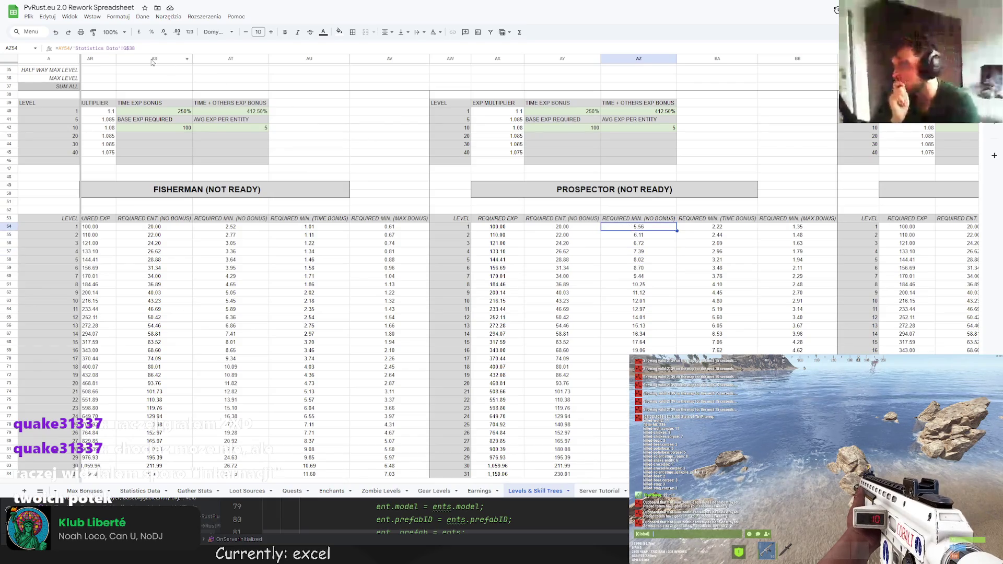
Rewrite AZ54 as =AY54/'Statistics Data'!G$38 and drag it down the column
{"action": "key", "text": "Return"}
{"action": "key", "text": "BackSpace"}
{"action": "key", "text": "BackSpace"}
{"action": "key", "text": "BackSpace"}
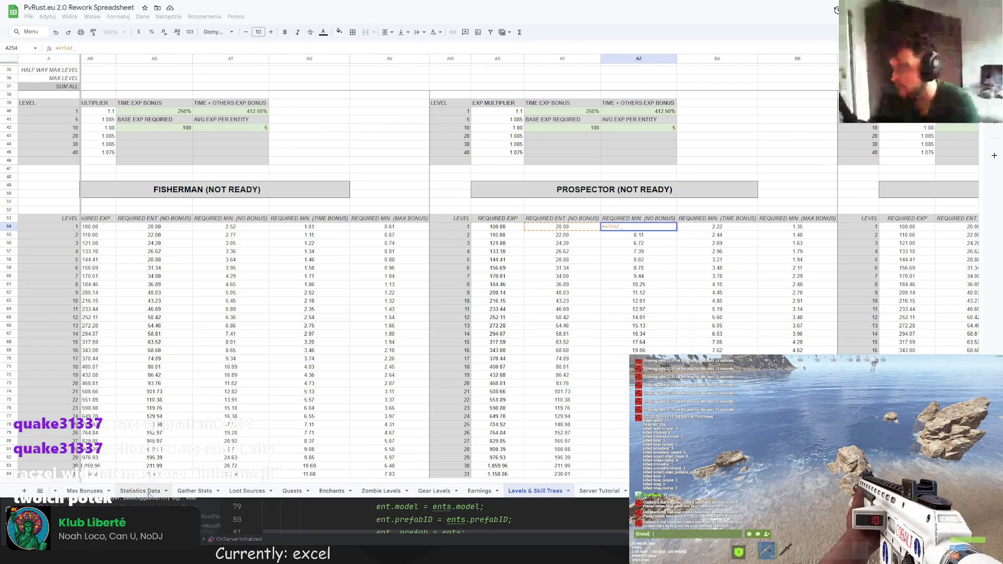
{"action": "left_click", "coordinate": [166, 491]}
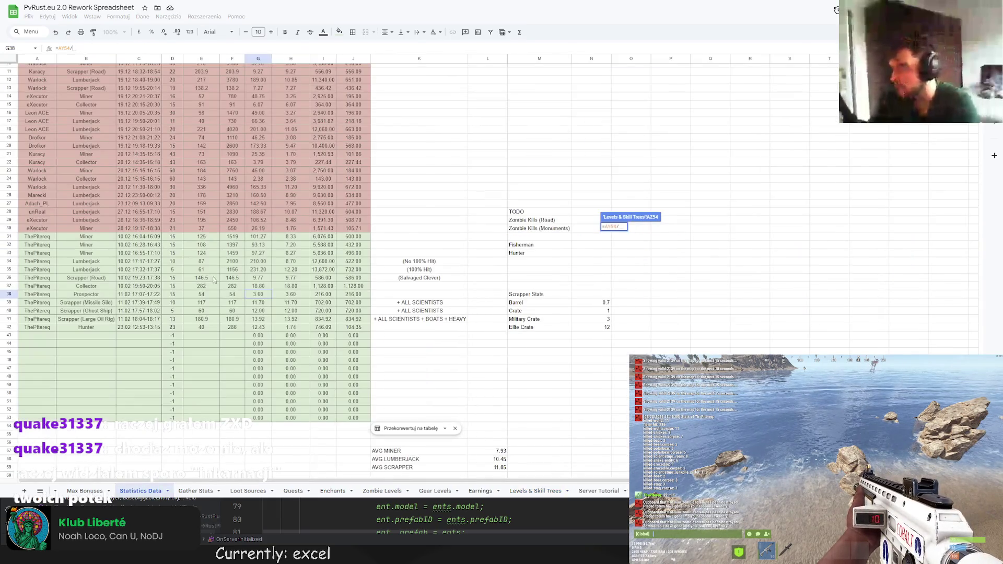
{"action": "left_click", "coordinate": [266, 296]}
{"action": "key", "text": "Return"}
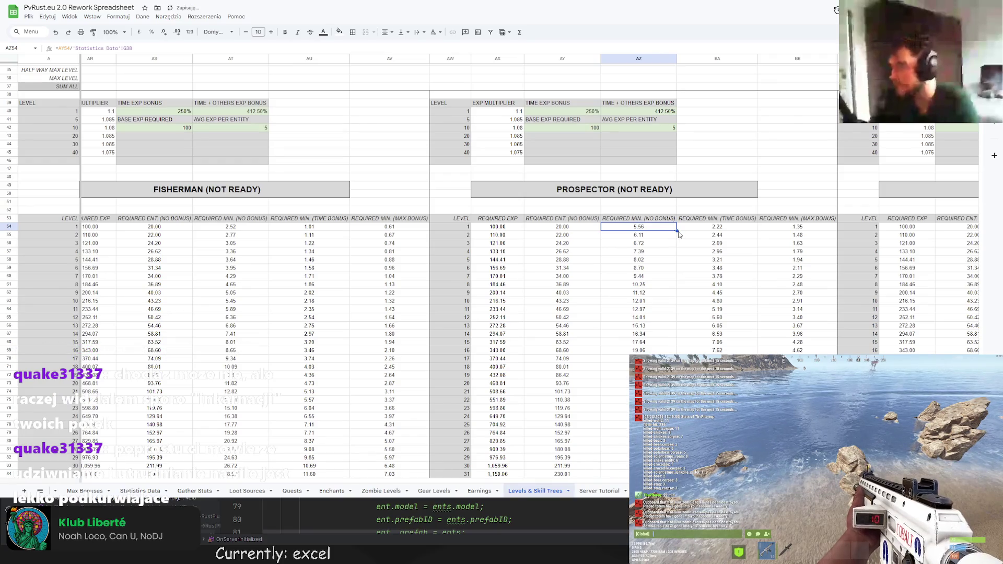
{"action": "left_click", "coordinate": [139, 48]}
{"action": "type", "text": "$"}
{"action": "key", "text": "Return"}
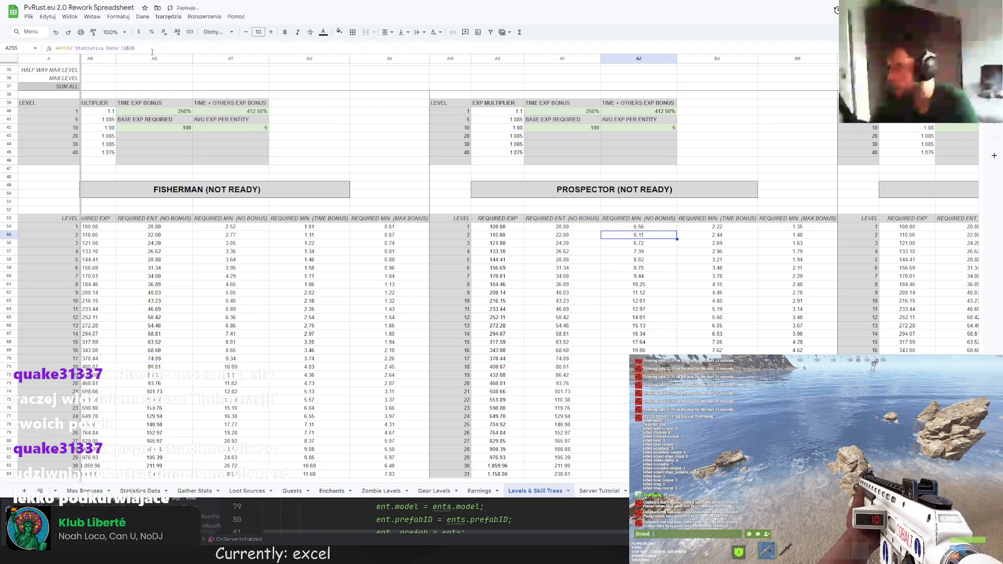
{"action": "left_click", "coordinate": [663, 227]}
{"action": "left_click_drag", "start_coordinate": [677, 231], "coordinate": [674, 439]}
Check the Statistics Data values, then return to the Levels & Skill Trees sheet
{"action": "scroll", "coordinate": [638, 261], "scroll_direction": "up", "scroll_amount": 5}
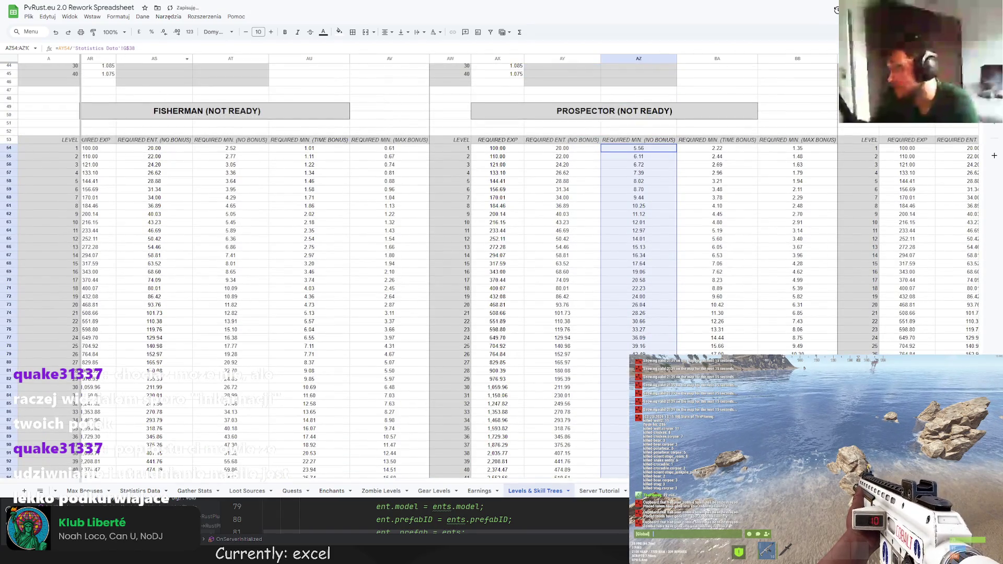
{"action": "left_click", "coordinate": [140, 491]}
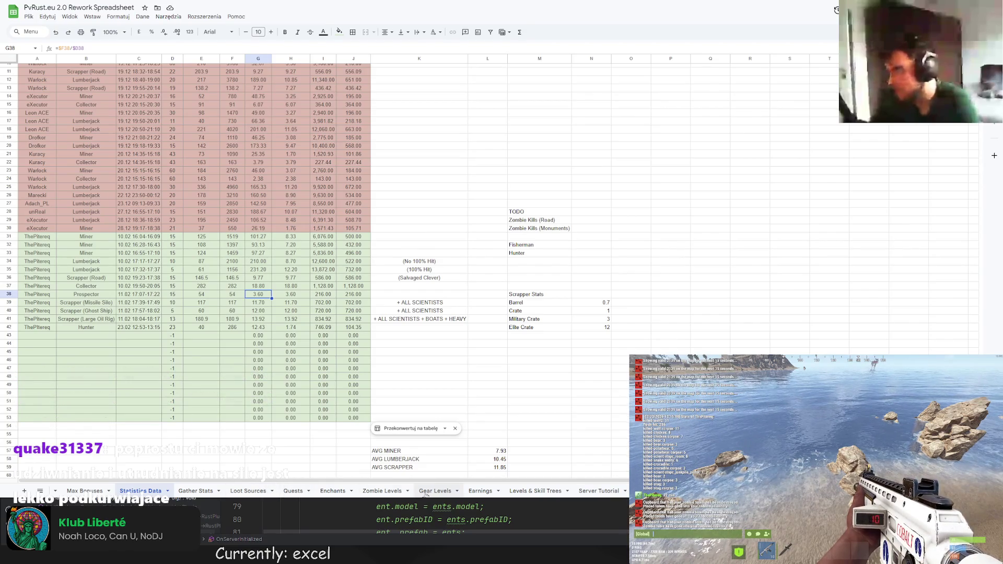
{"action": "left_click", "coordinate": [518, 492]}
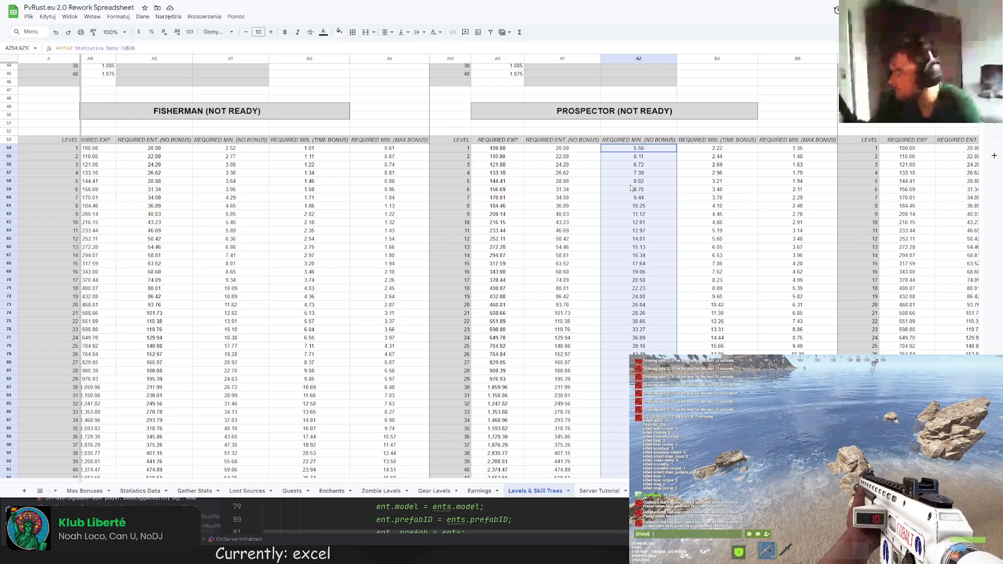
{"action": "left_click", "coordinate": [639, 151]}
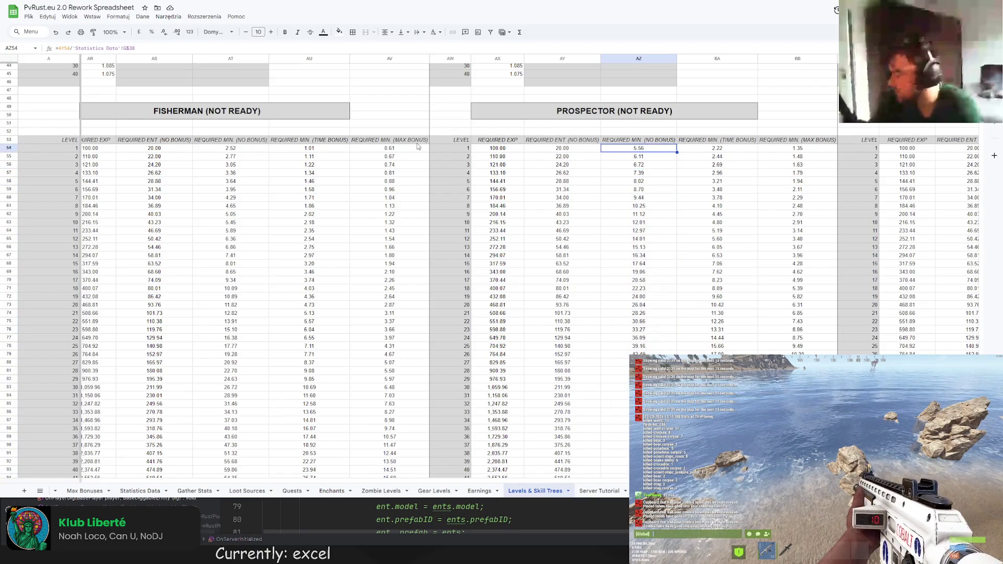
{"action": "scroll", "coordinate": [649, 323], "scroll_direction": "down", "scroll_amount": 4}
{"action": "scroll", "coordinate": [649, 323], "scroll_direction": "down", "scroll_amount": 1}
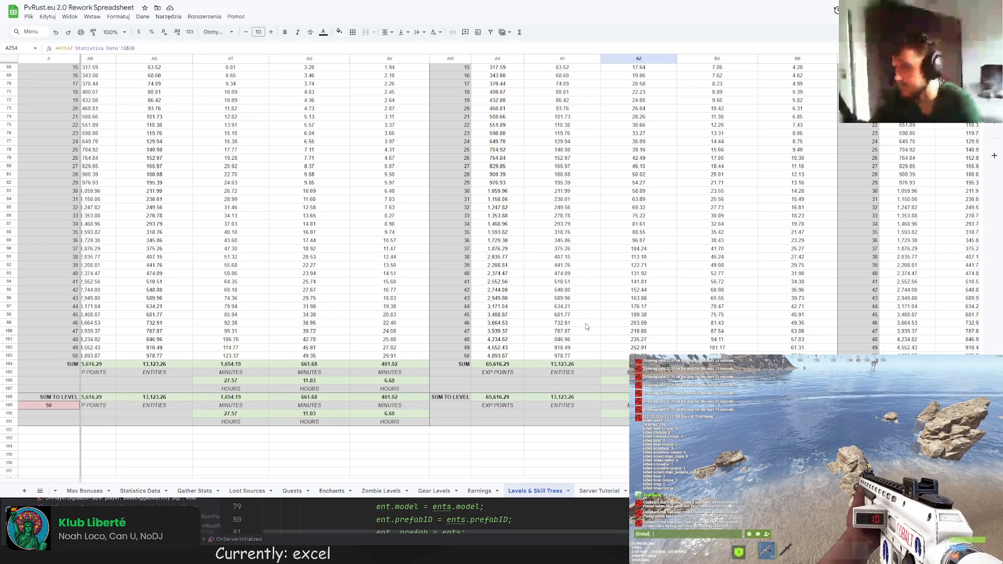
{"action": "scroll", "coordinate": [689, 261], "scroll_direction": "up", "scroll_amount": 5}
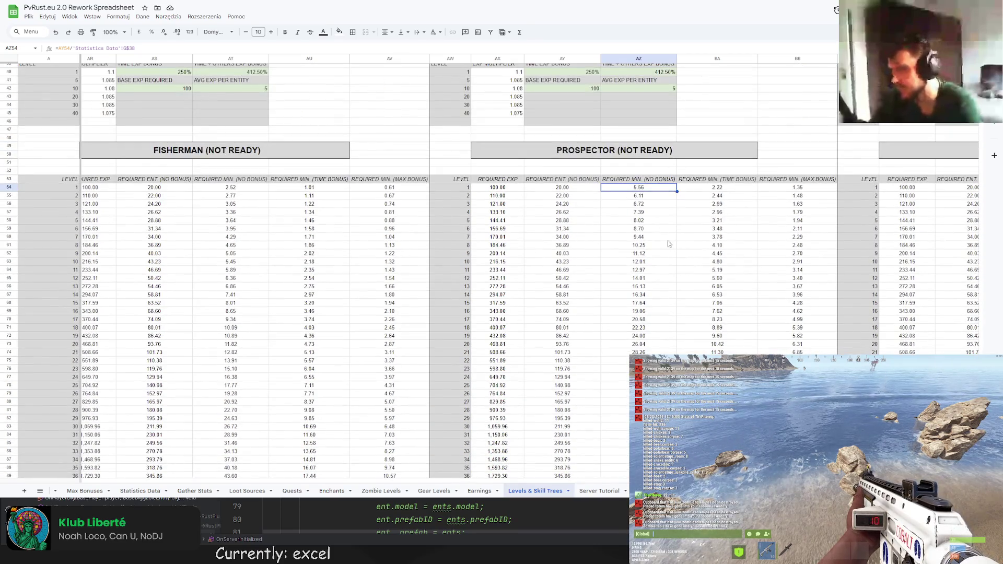
{"action": "scroll", "coordinate": [263, 143], "scroll_direction": "down", "scroll_amount": 6}
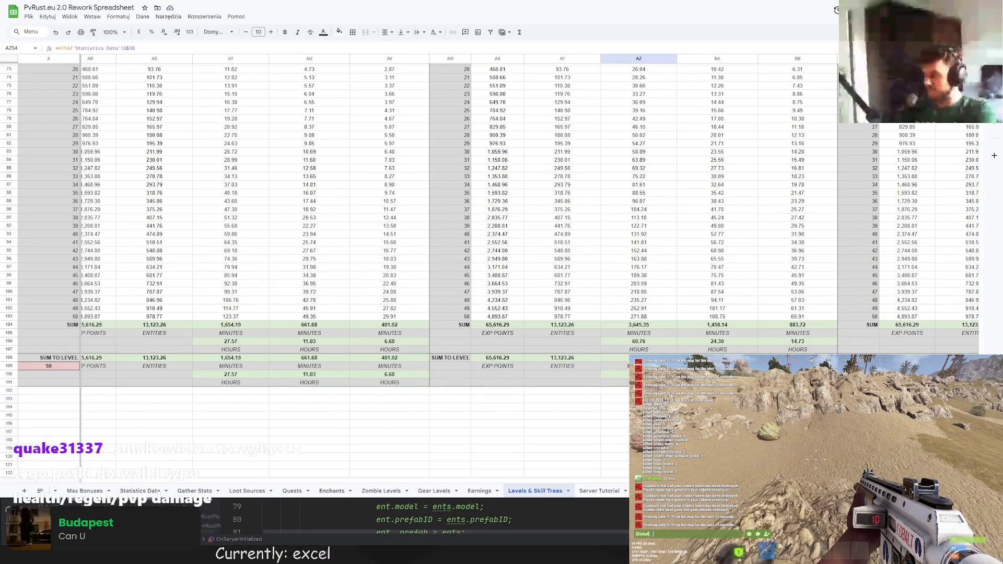
Inspect the Prospector AZ54 formula =AY54/'Statistics Data'!G$38
{"action": "left_click", "coordinate": [441, 46]}
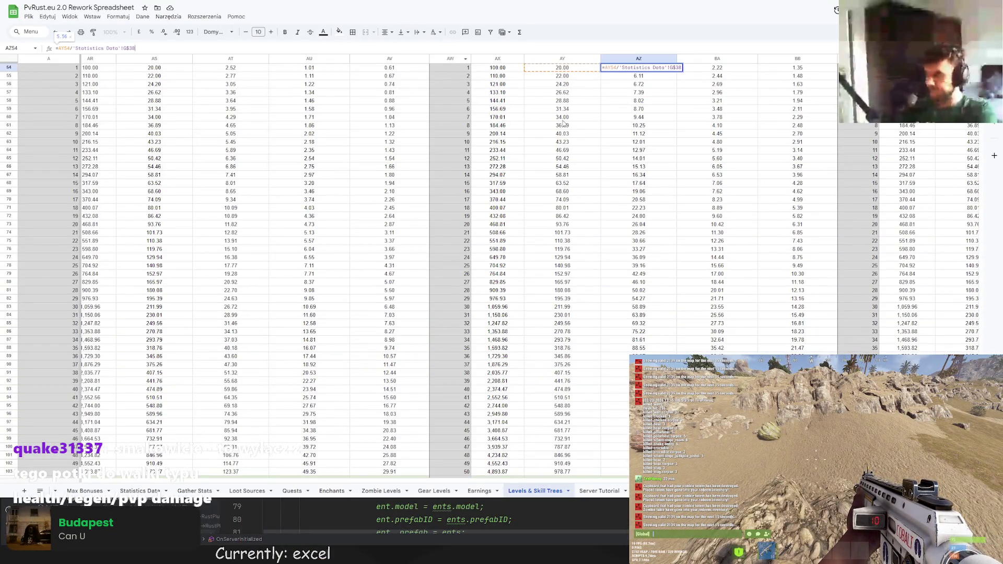
{"action": "key", "text": "Escape"}
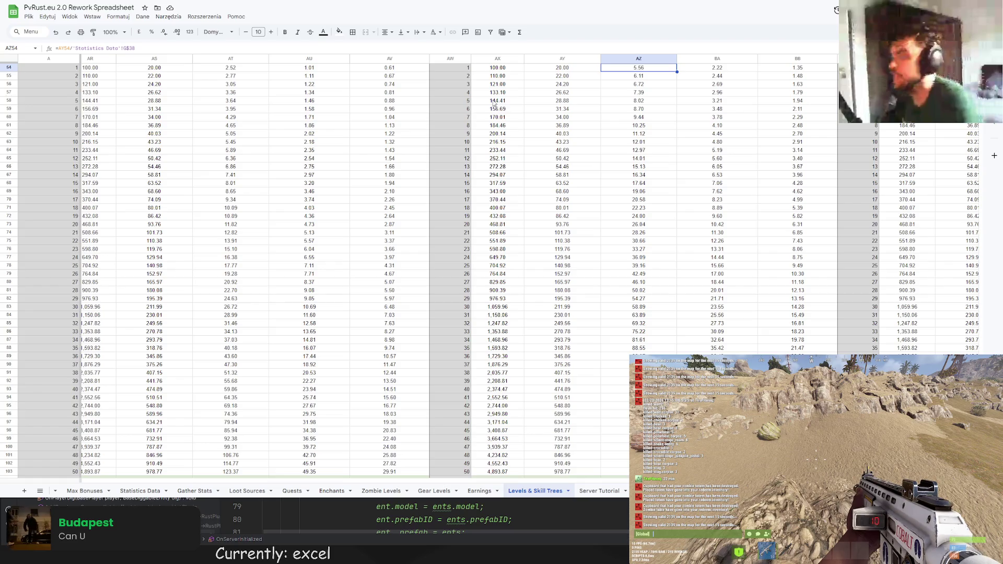
{"action": "scroll", "coordinate": [690, 191], "scroll_direction": "up", "scroll_amount": 5}
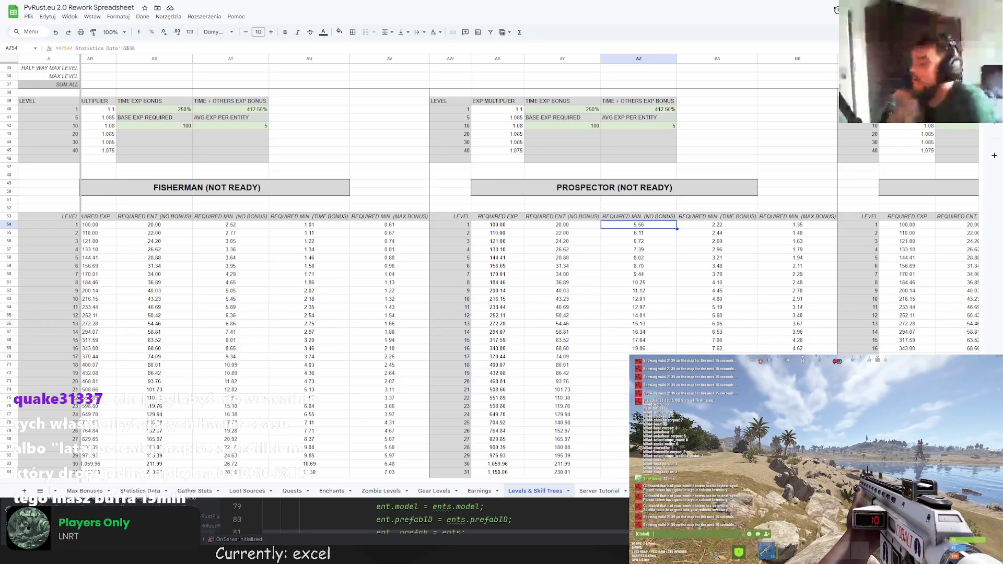
{"action": "left_click", "coordinate": [782, 167]}
{"action": "scroll", "coordinate": [782, 168], "scroll_direction": "down", "scroll_amount": 2}
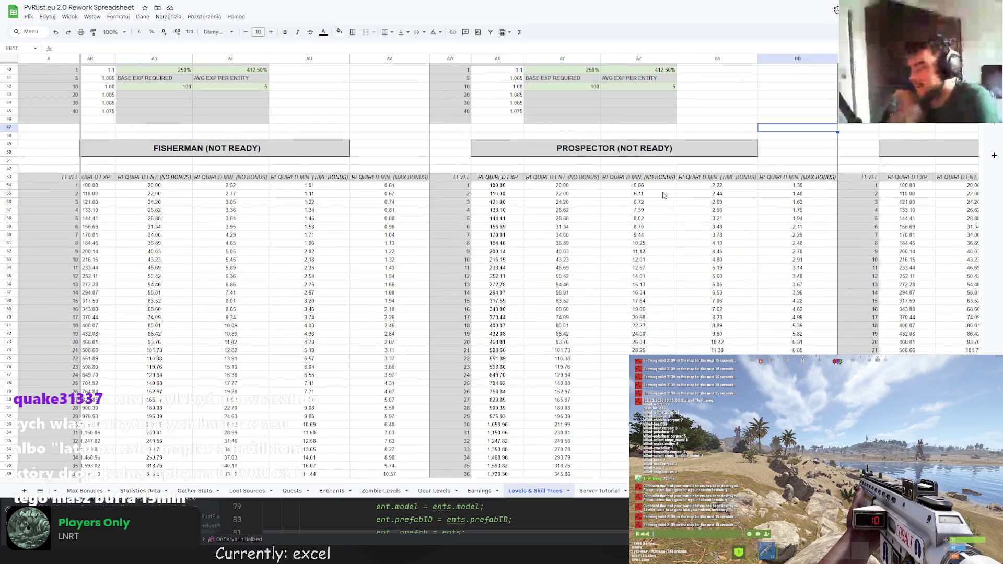
{"action": "scroll", "coordinate": [659, 200], "scroll_direction": "up", "scroll_amount": 3}
{"action": "scroll", "coordinate": [658, 208], "scroll_direction": "down", "scroll_amount": 10}
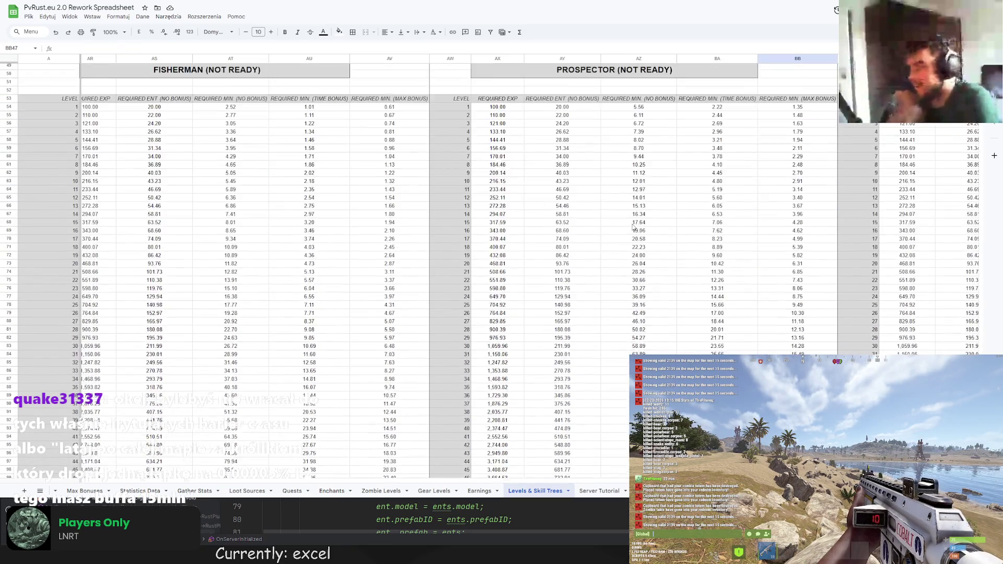
{"action": "scroll", "coordinate": [629, 323], "scroll_direction": "up", "scroll_amount": 10}
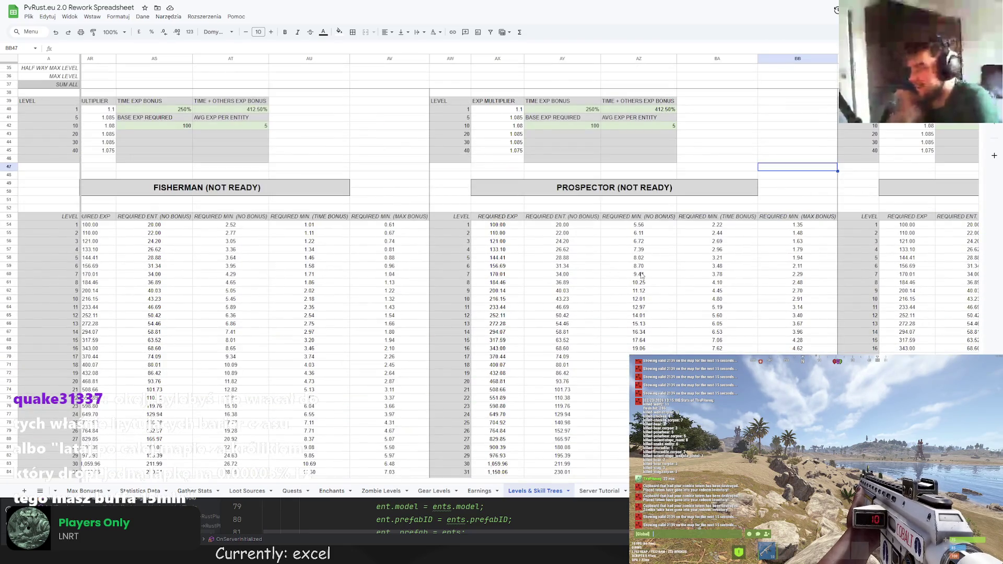
{"action": "left_click", "coordinate": [651, 226]}
{"action": "scroll", "coordinate": [640, 237], "scroll_direction": "up", "scroll_amount": 4}
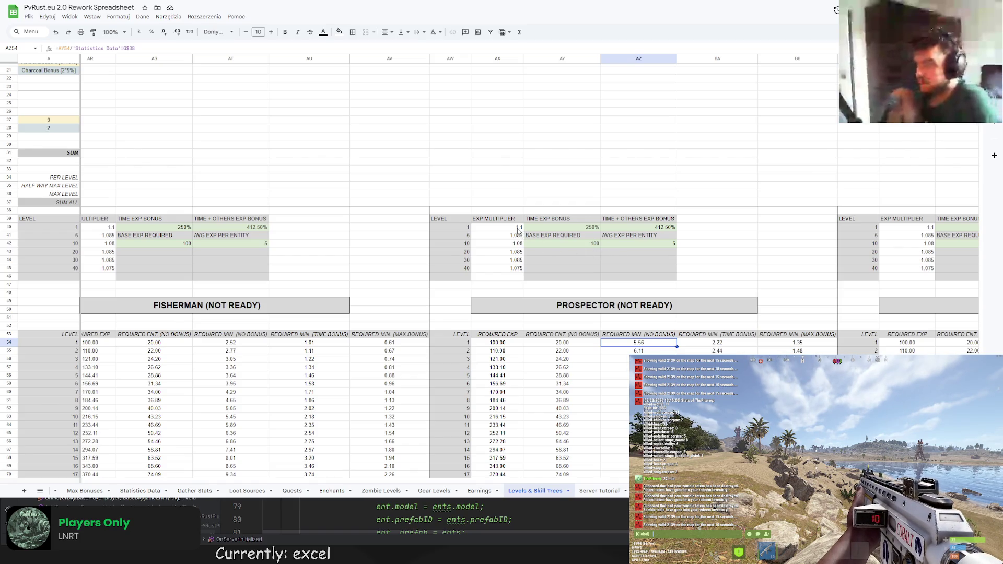
{"action": "scroll", "coordinate": [520, 234], "scroll_direction": "down", "scroll_amount": 5}
{"action": "scroll", "coordinate": [580, 447], "scroll_direction": "down", "scroll_amount": 7}
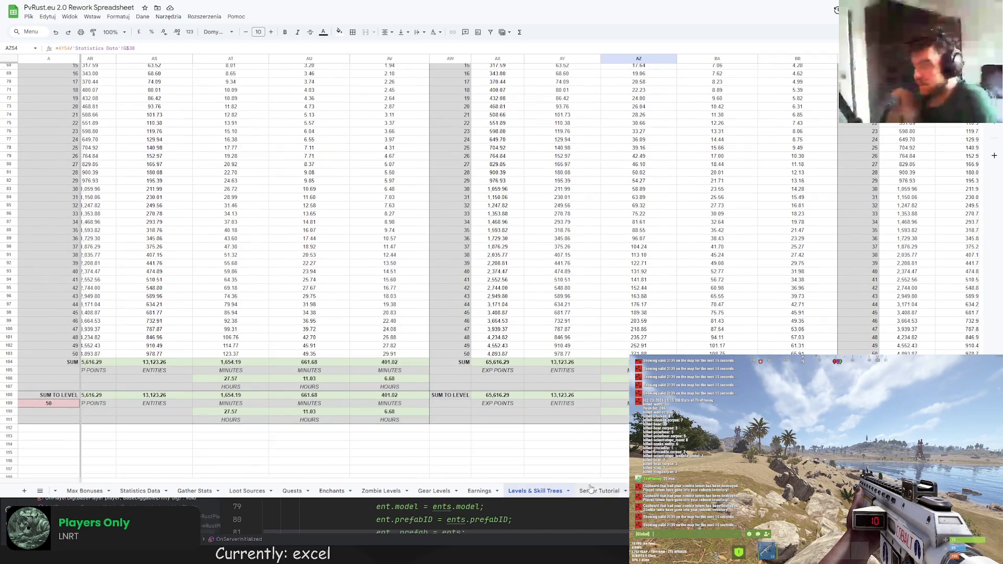
{"action": "scroll", "coordinate": [627, 469], "scroll_direction": "left", "scroll_amount": 5}
{"action": "scroll", "coordinate": [628, 469], "scroll_direction": "left", "scroll_amount": 6}
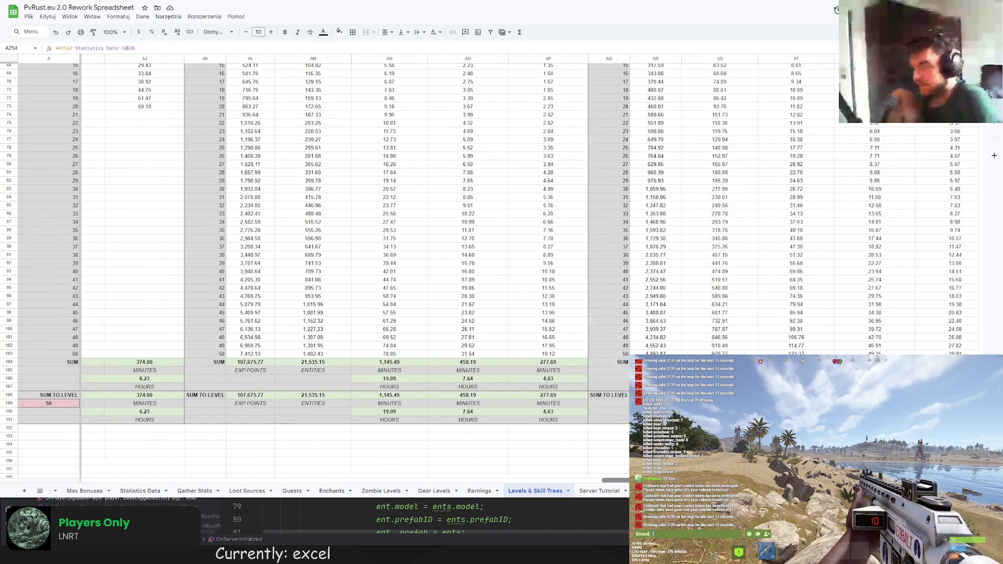
{"action": "scroll", "coordinate": [542, 442], "scroll_direction": "right", "scroll_amount": 8}
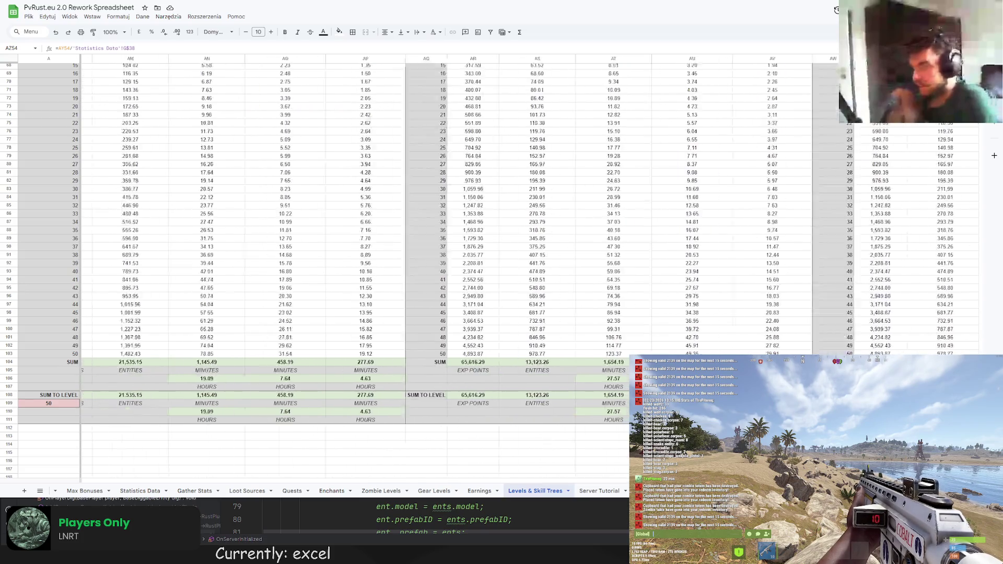
{"action": "scroll", "coordinate": [542, 441], "scroll_direction": "up", "scroll_amount": 6}
{"action": "scroll", "coordinate": [570, 446], "scroll_direction": "down", "scroll_amount": 2}
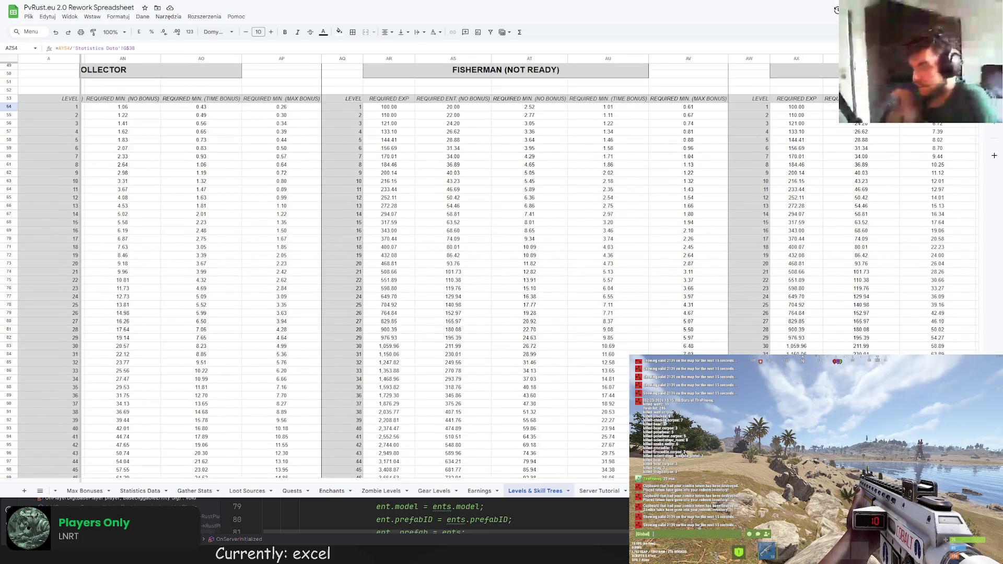
{"action": "scroll", "coordinate": [569, 446], "scroll_direction": "left", "scroll_amount": 5}
{"action": "scroll", "coordinate": [569, 446], "scroll_direction": "down", "scroll_amount": 5}
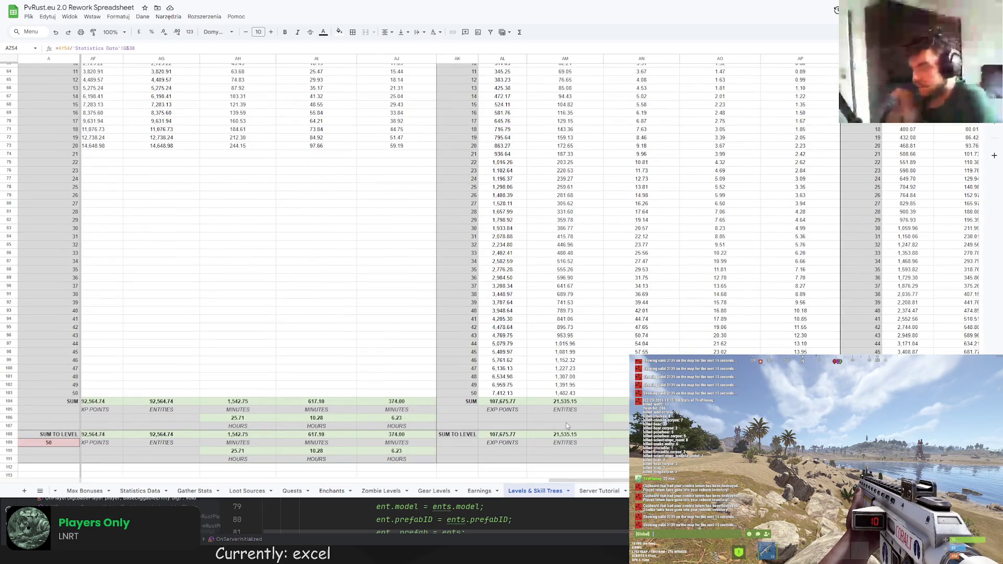
{"action": "scroll", "coordinate": [587, 473], "scroll_direction": "left", "scroll_amount": 3}
{"action": "scroll", "coordinate": [586, 473], "scroll_direction": "right", "scroll_amount": 5}
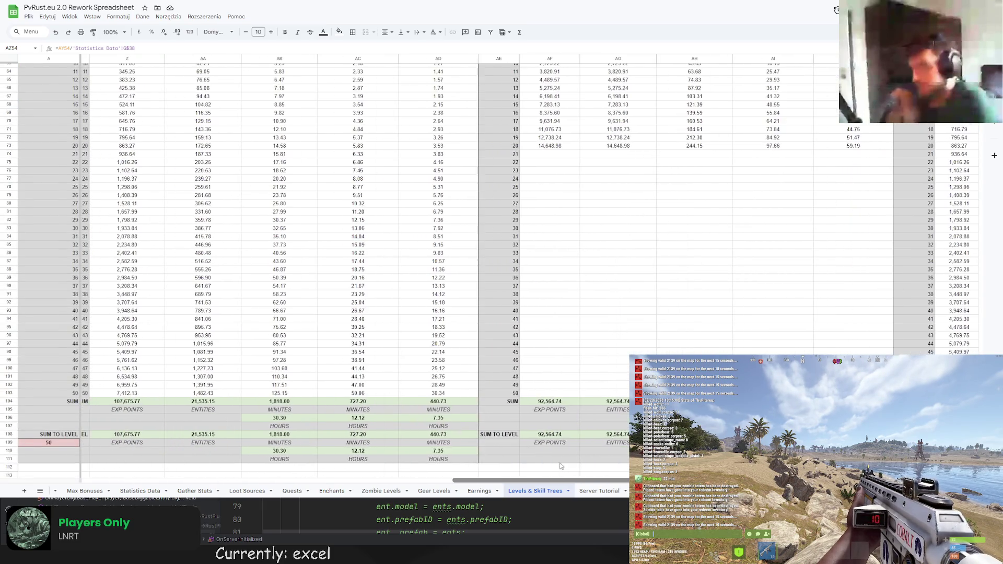
{"action": "scroll", "coordinate": [552, 135], "scroll_direction": "up", "scroll_amount": 10}
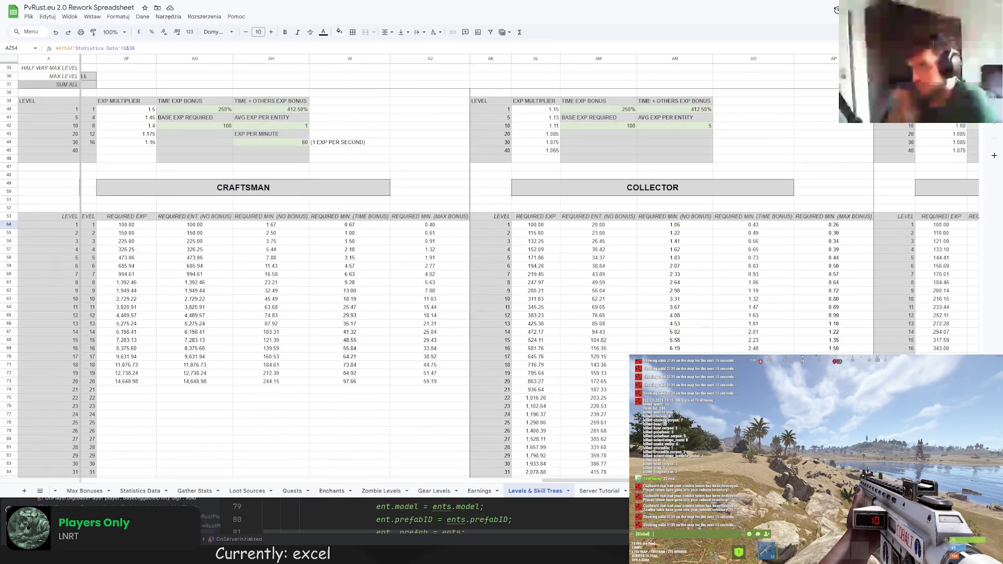
Paste Collector's EXP multipliers (1.15 down to 1.065) into the Prospector column from AX40
{"action": "left_click_drag", "start_coordinate": [552, 110], "coordinate": [552, 151]}
{"action": "key", "text": "ctrl+c"}
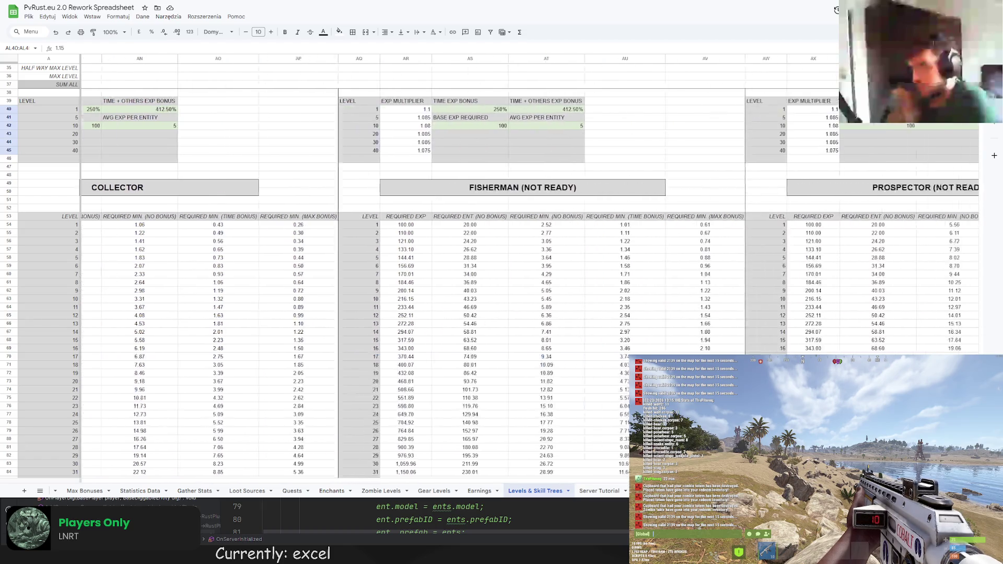
{"action": "scroll", "coordinate": [618, 485], "scroll_direction": "right", "scroll_amount": 10}
{"action": "left_click", "coordinate": [577, 109]}
{"action": "key", "text": "ctrl+v"}
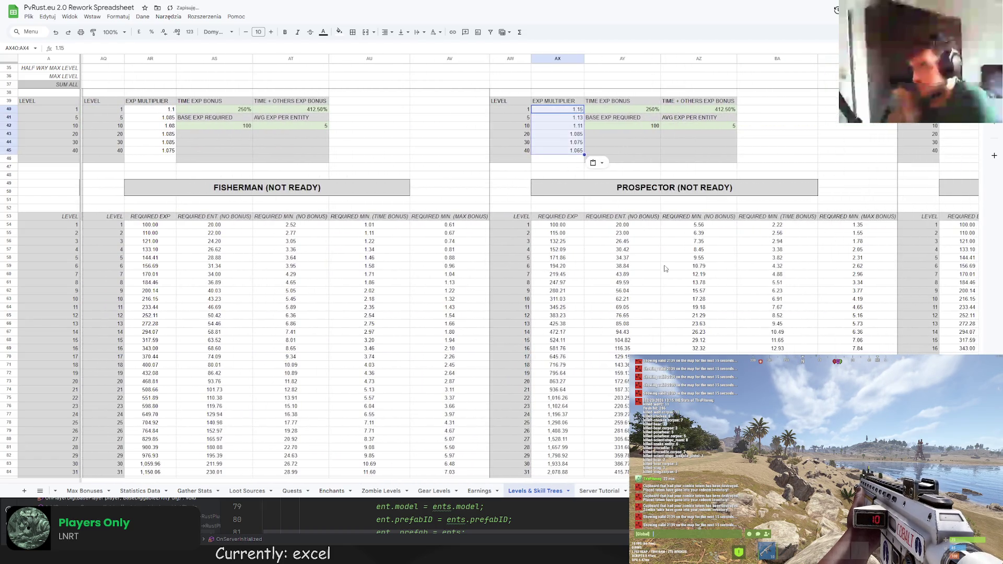
{"action": "scroll", "coordinate": [704, 332], "scroll_direction": "down", "scroll_amount": 10}
{"action": "scroll", "coordinate": [690, 319], "scroll_direction": "up", "scroll_amount": 10}
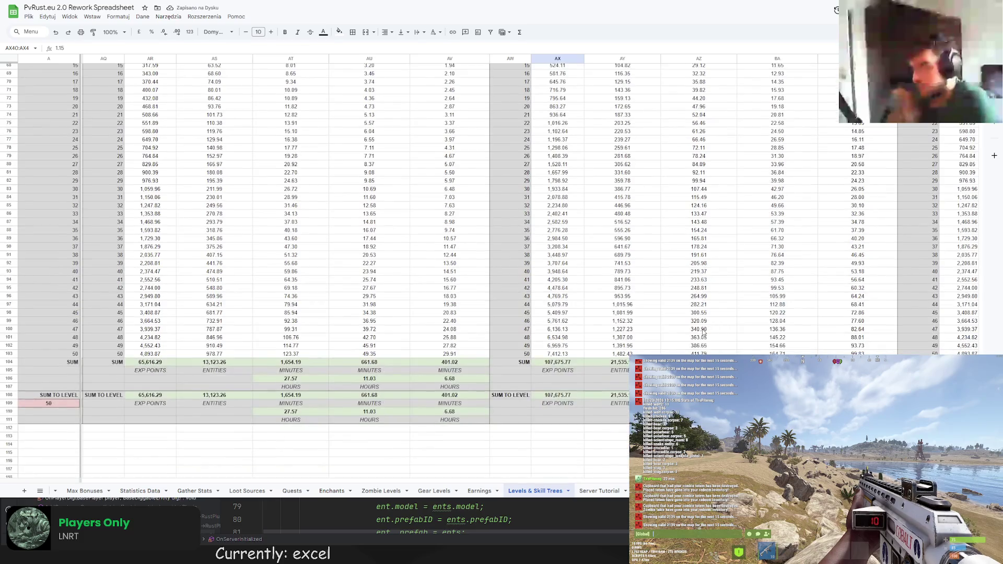
{"action": "key", "text": "ctrl+z"}
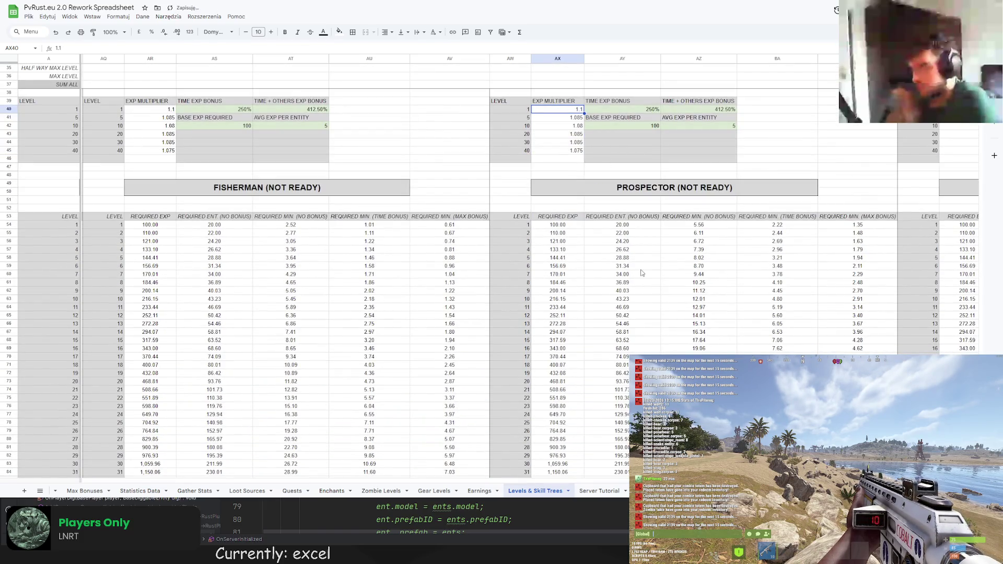
{"action": "key", "text": "ctrl+y"}
{"action": "scroll", "coordinate": [622, 260], "scroll_direction": "down", "scroll_amount": 9}
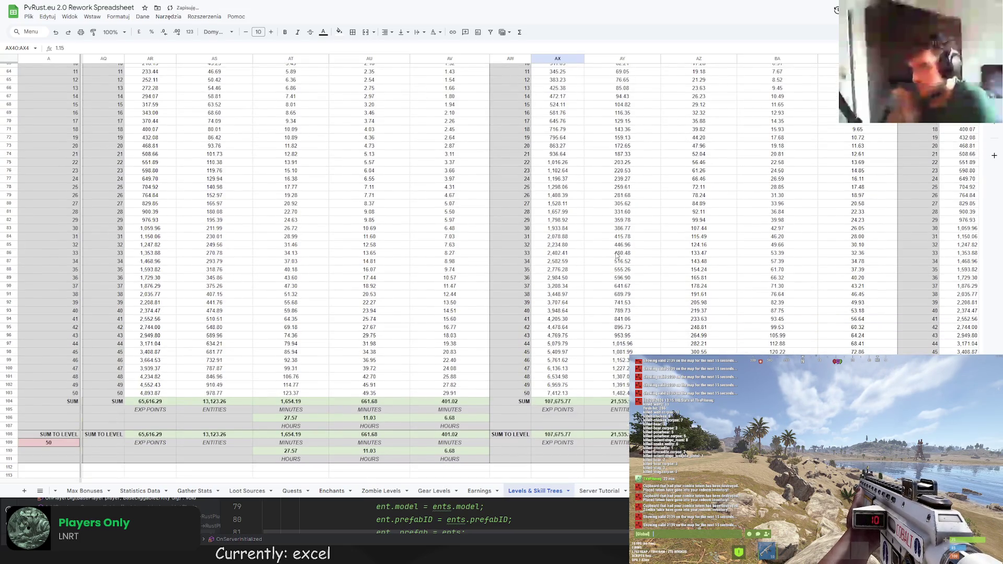
{"action": "scroll", "coordinate": [607, 251], "scroll_direction": "down", "scroll_amount": 2}
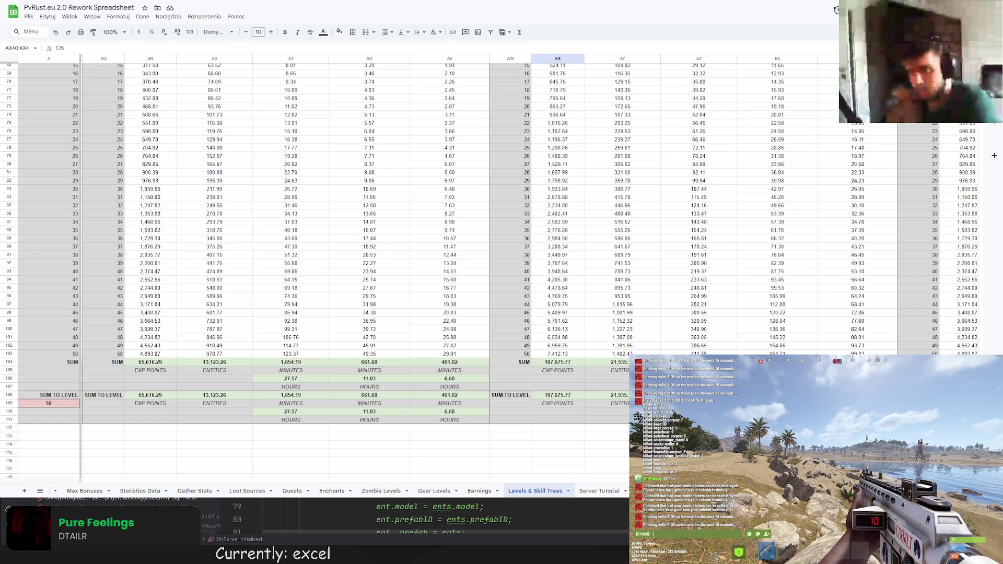
{"action": "left_click", "coordinate": [609, 419]}
Trace AZ54's minutes figure to the Statistics Data sheet's 3.60 Prospector rate
{"action": "scroll", "coordinate": [622, 418], "scroll_direction": "up", "scroll_amount": 5}
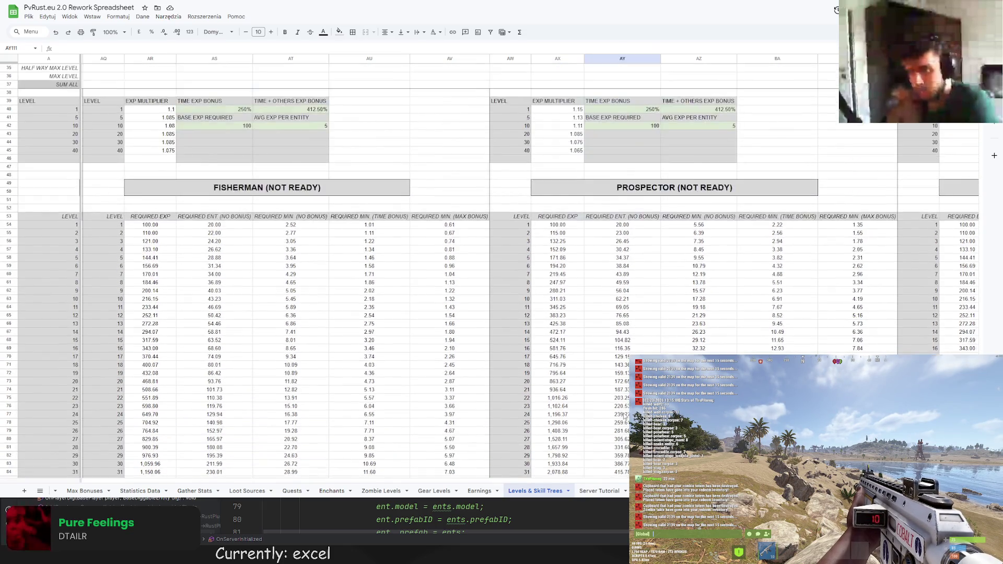
{"action": "scroll", "coordinate": [614, 405], "scroll_direction": "up", "scroll_amount": 2}
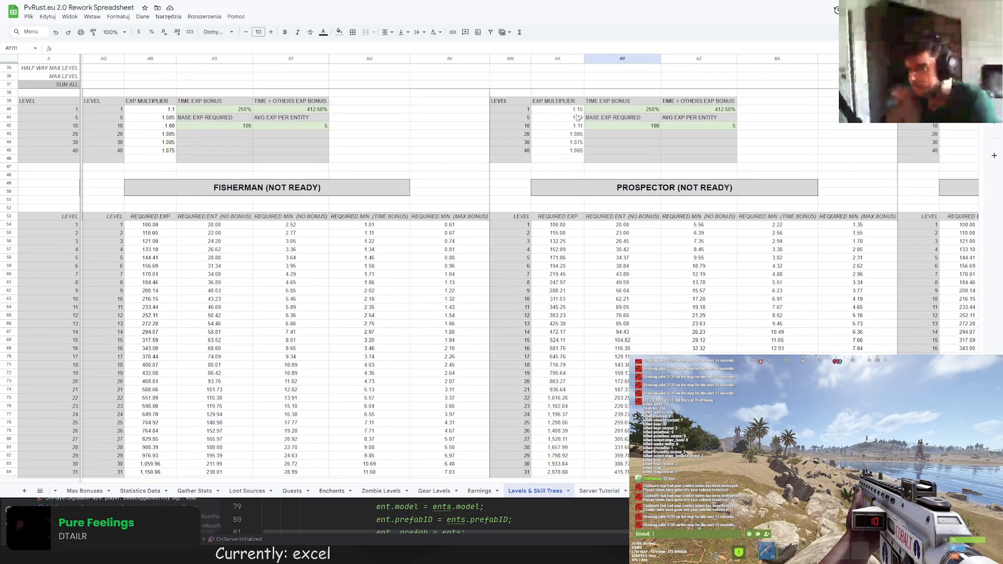
{"action": "scroll", "coordinate": [648, 157], "scroll_direction": "down", "scroll_amount": 10}
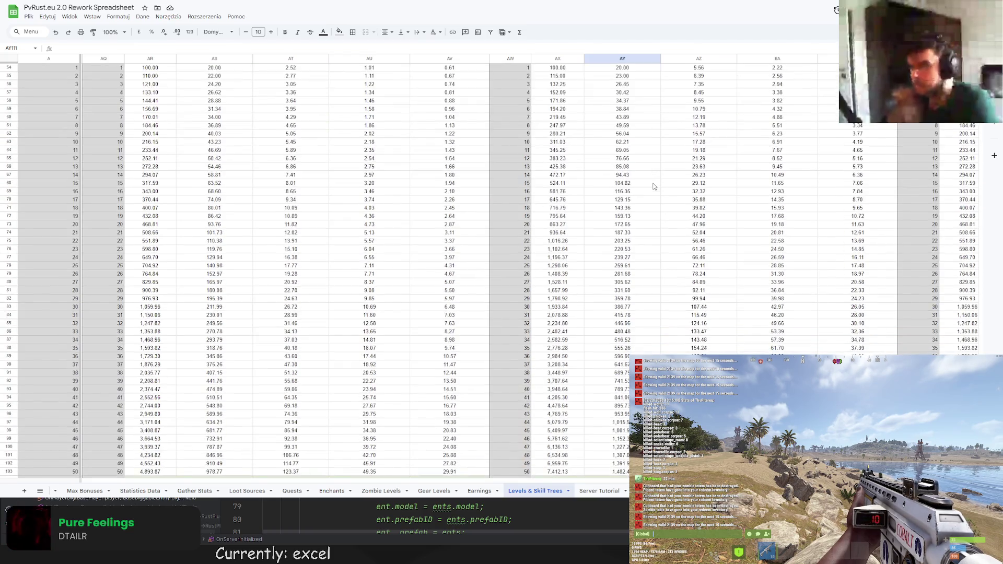
{"action": "scroll", "coordinate": [653, 187], "scroll_direction": "up", "scroll_amount": 10}
{"action": "left_click", "coordinate": [726, 227]}
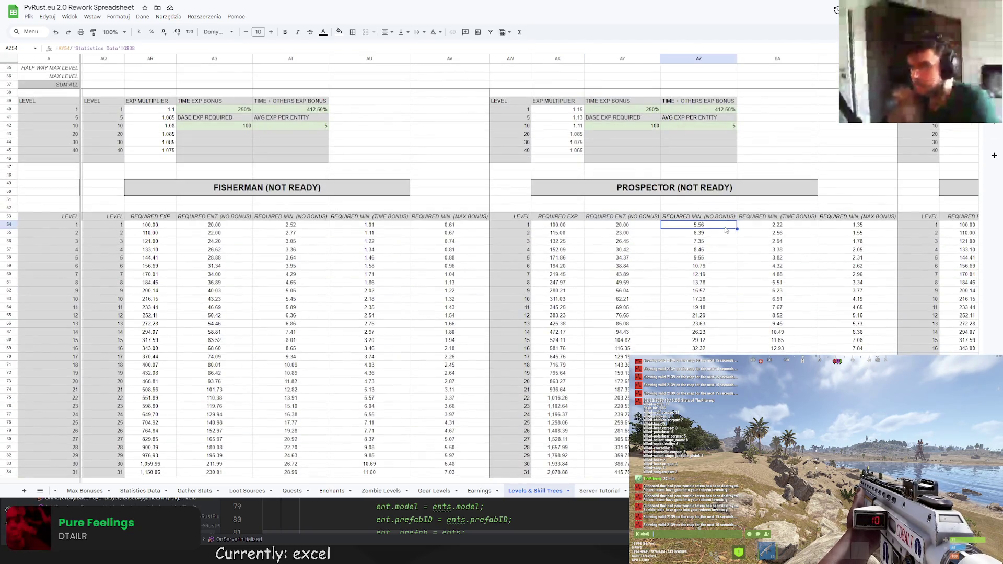
{"action": "left_click", "coordinate": [139, 491]}
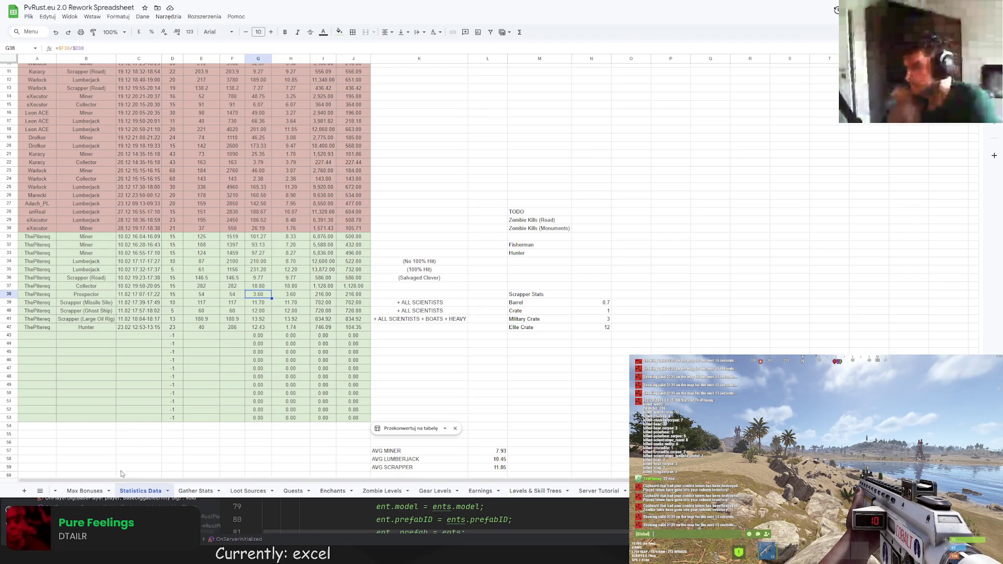
Set the Prospector's average EXP per entity in AZ42 to 10
{"action": "left_click", "coordinate": [84, 491]}
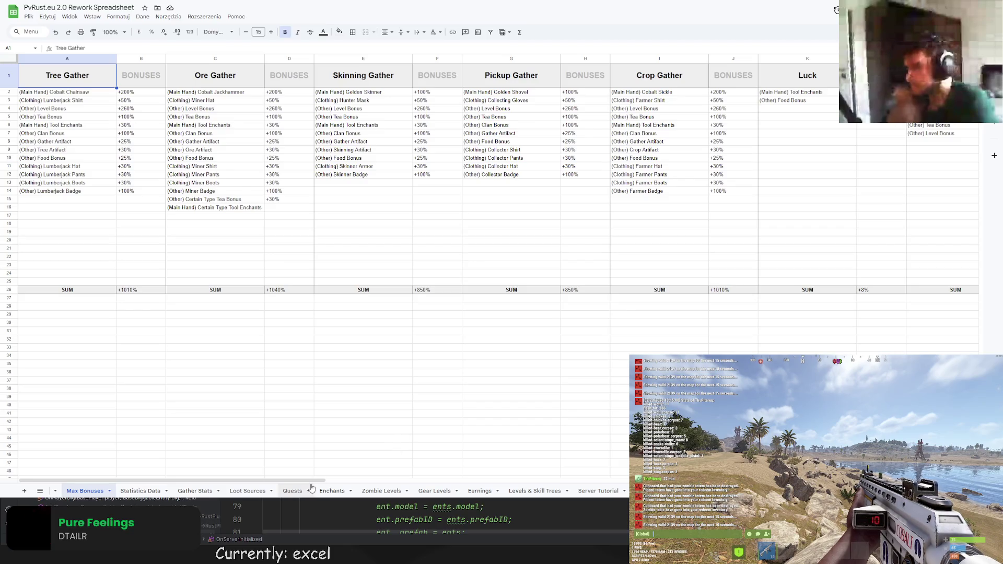
{"action": "left_click", "coordinate": [528, 492]}
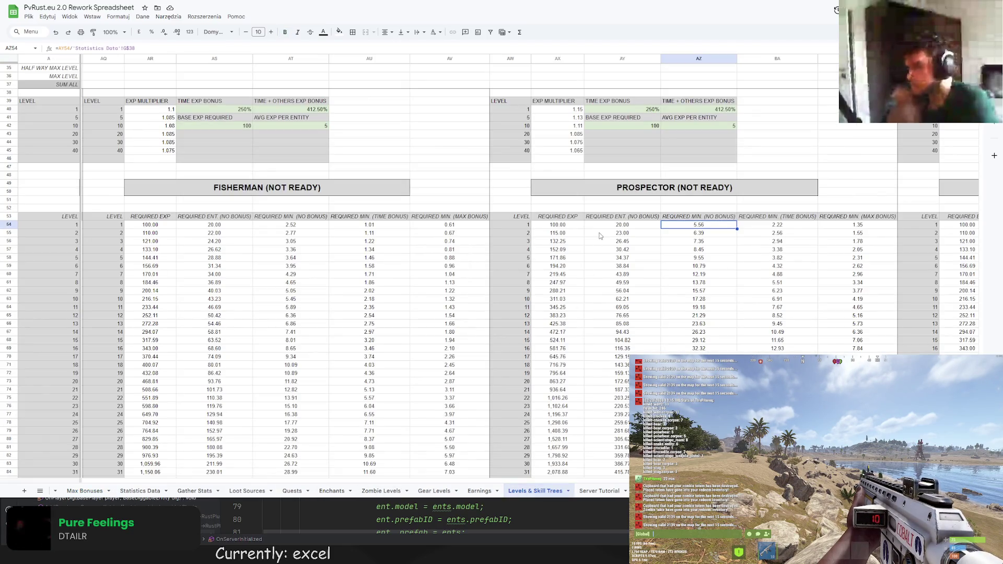
{"action": "left_click", "coordinate": [728, 128]}
{"action": "type", "text": "10"}
{"action": "key", "text": "Return"}
Select the sum-to-level target cell below the skill trees
{"action": "scroll", "coordinate": [726, 126], "scroll_direction": "down", "scroll_amount": 5}
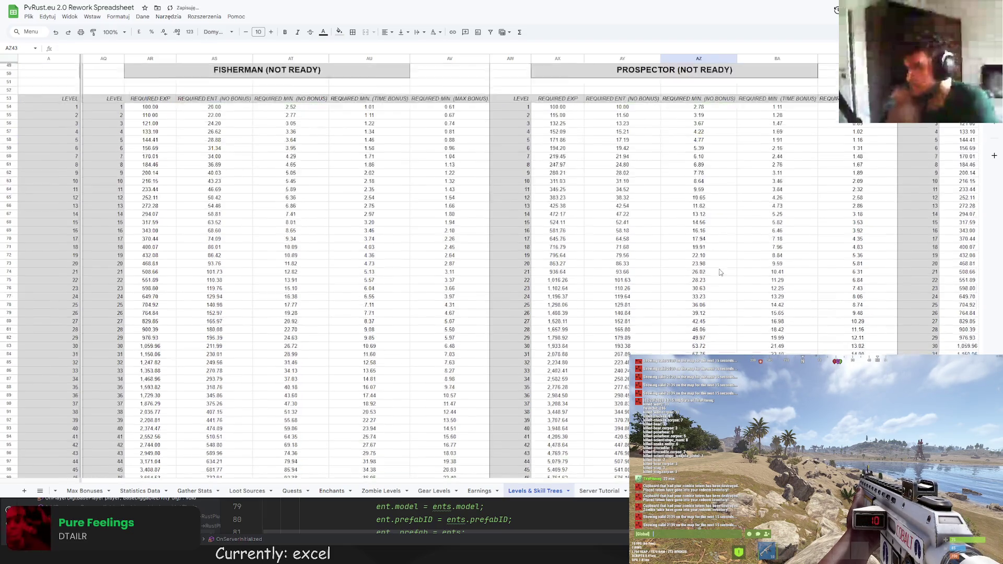
{"action": "scroll", "coordinate": [596, 154], "scroll_direction": "up", "scroll_amount": 5}
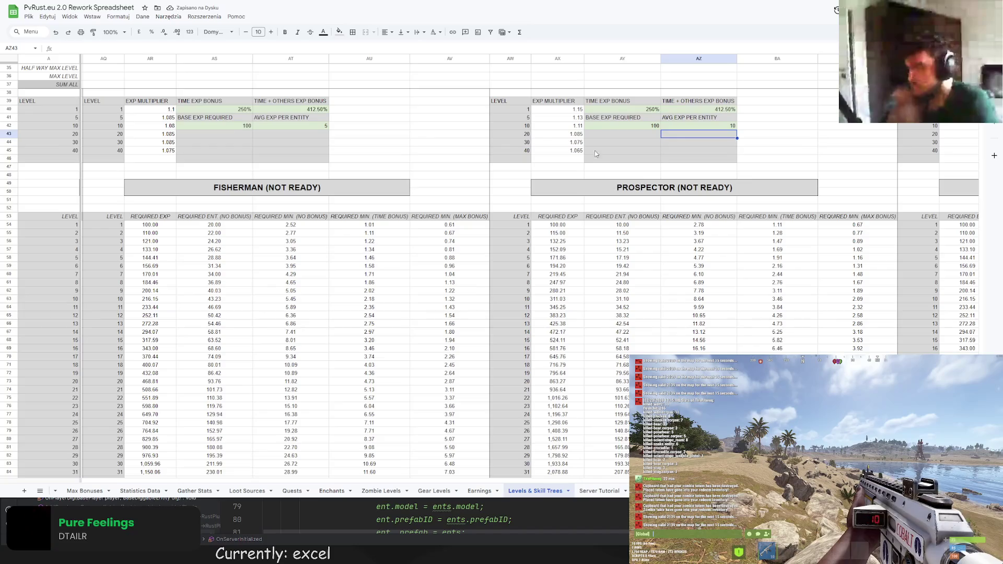
{"action": "scroll", "coordinate": [605, 169], "scroll_direction": "down", "scroll_amount": 5}
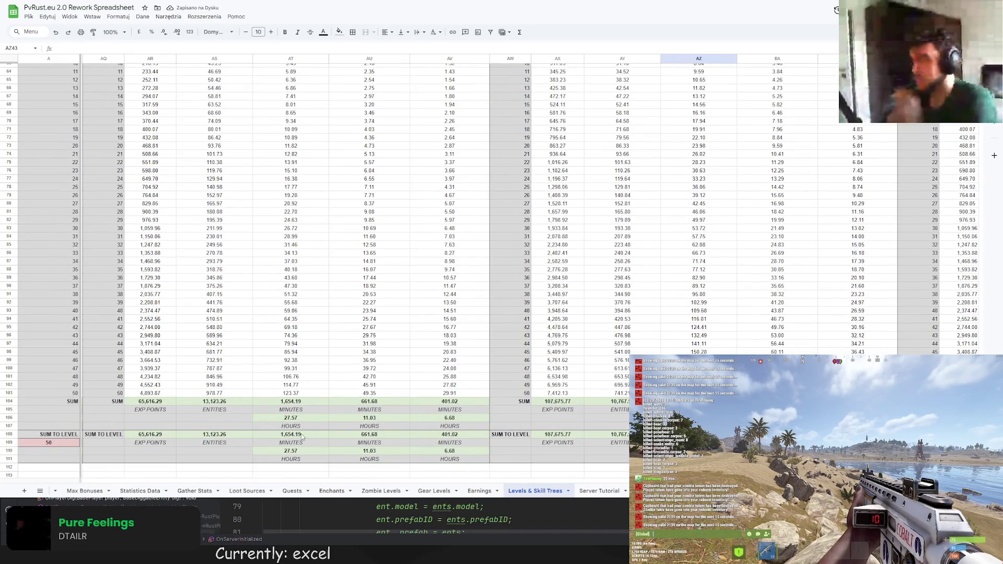
{"action": "left_click", "coordinate": [79, 440]}
Set the sum-to-level target in A109 to 10
{"action": "type", "text": "10"}
{"action": "key", "text": "Return"}
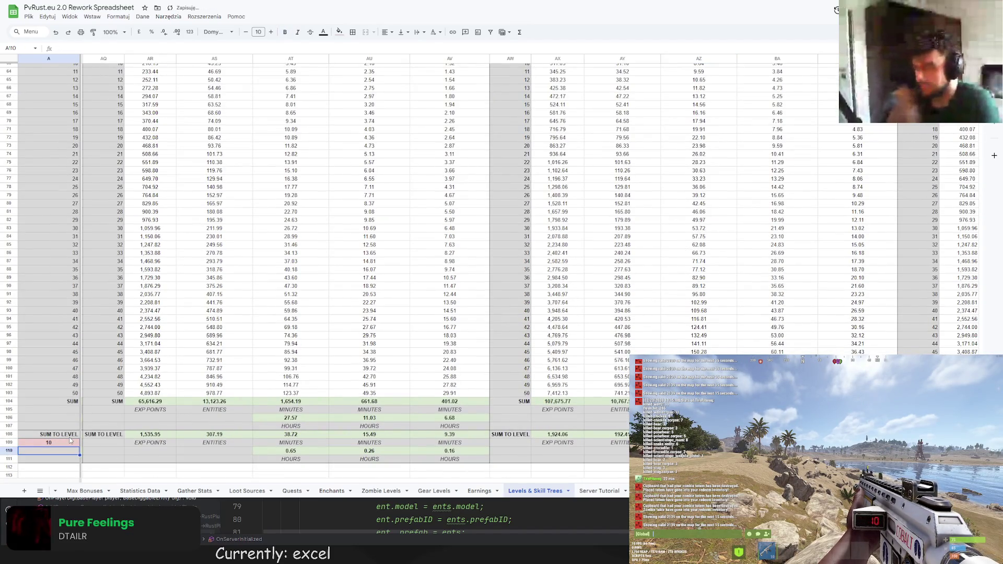
{"action": "scroll", "coordinate": [590, 479], "scroll_direction": "left", "scroll_amount": 5}
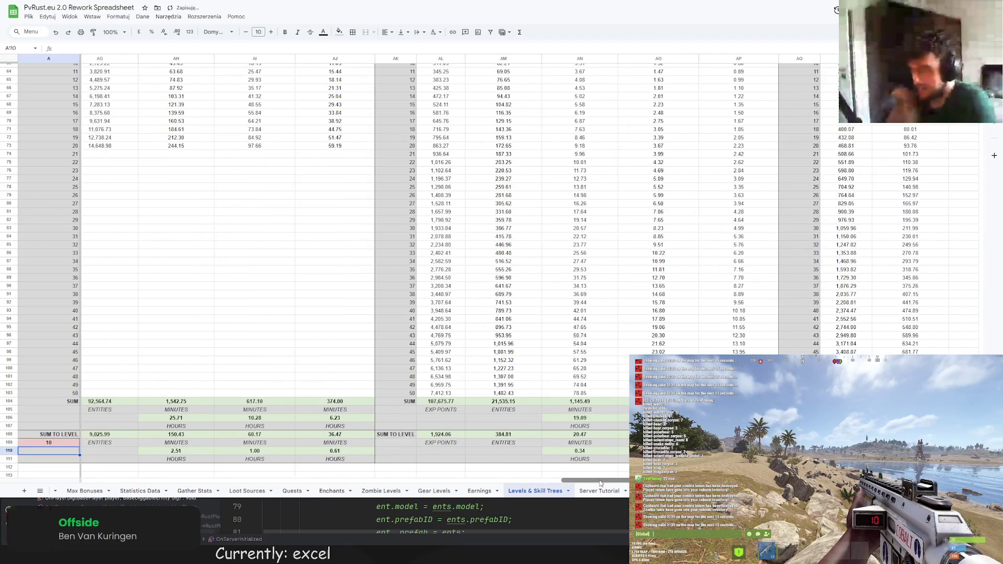
{"action": "scroll", "coordinate": [579, 479], "scroll_direction": "right", "scroll_amount": 6}
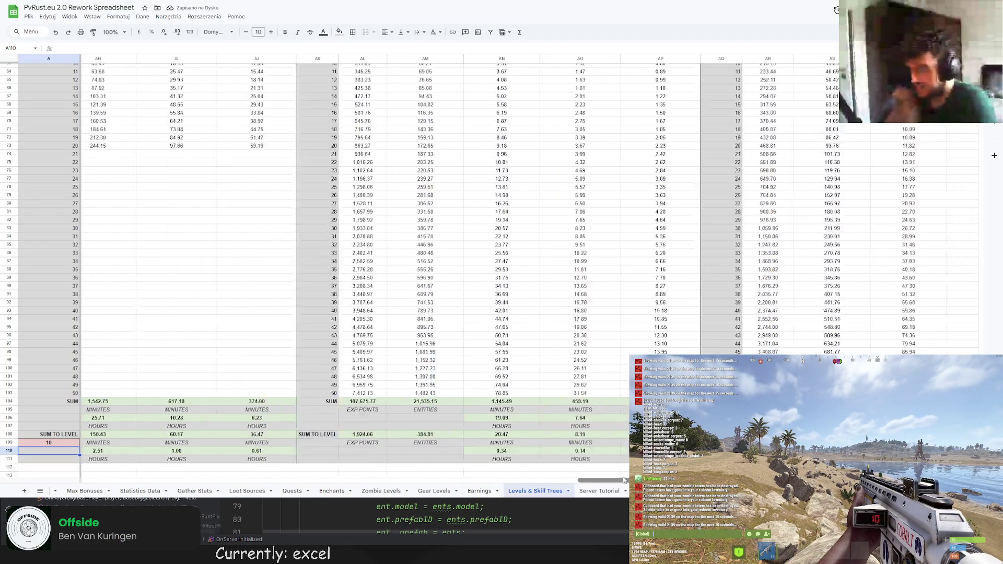
Copy the Miner's six EXP multipliers (H40:H45) for the Prospector column at AX40
{"action": "scroll", "coordinate": [533, 425], "scroll_direction": "right", "scroll_amount": 2}
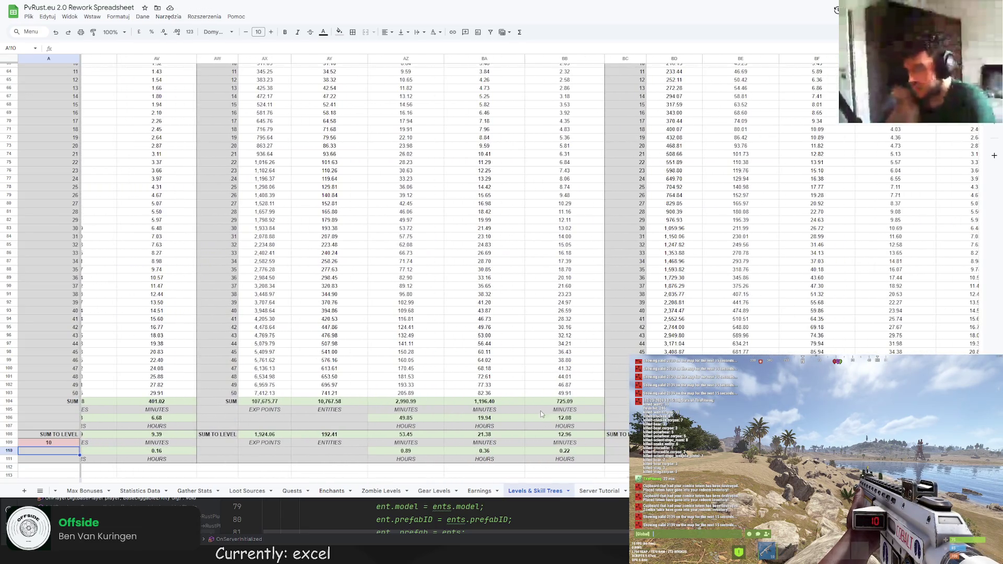
{"action": "scroll", "coordinate": [533, 425], "scroll_direction": "up", "scroll_amount": 5}
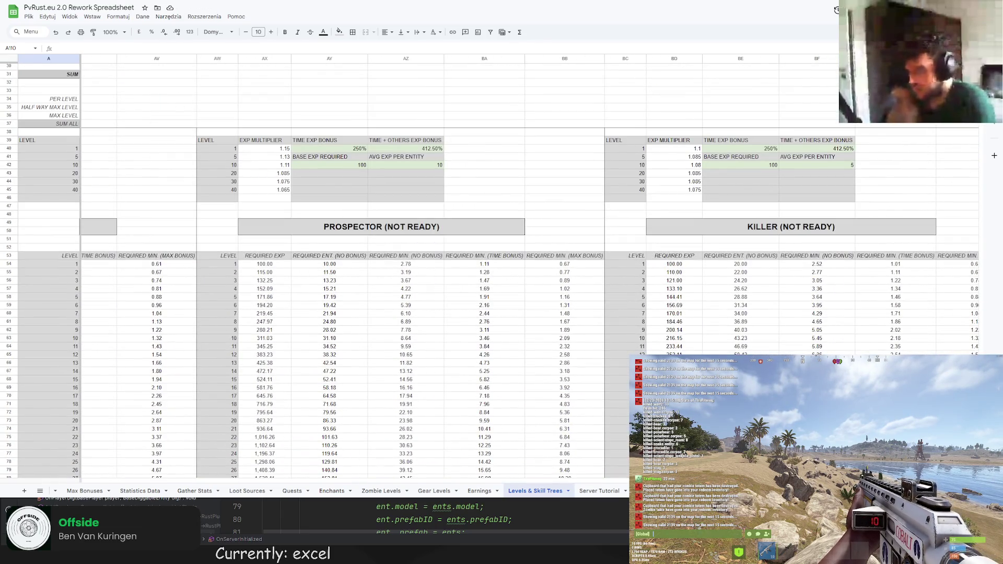
{"action": "scroll", "coordinate": [119, 453], "scroll_direction": "left", "scroll_amount": 15}
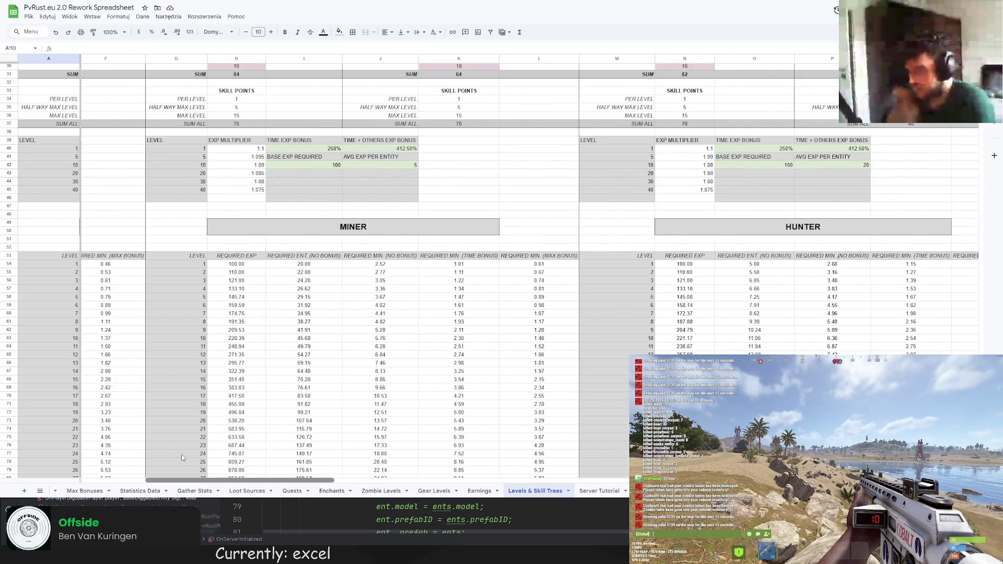
{"action": "left_click_drag", "start_coordinate": [540, 148], "coordinate": [560, 191]}
{"action": "key", "text": "ctrl+c"}
{"action": "scroll", "coordinate": [472, 482], "scroll_direction": "right", "scroll_amount": 10}
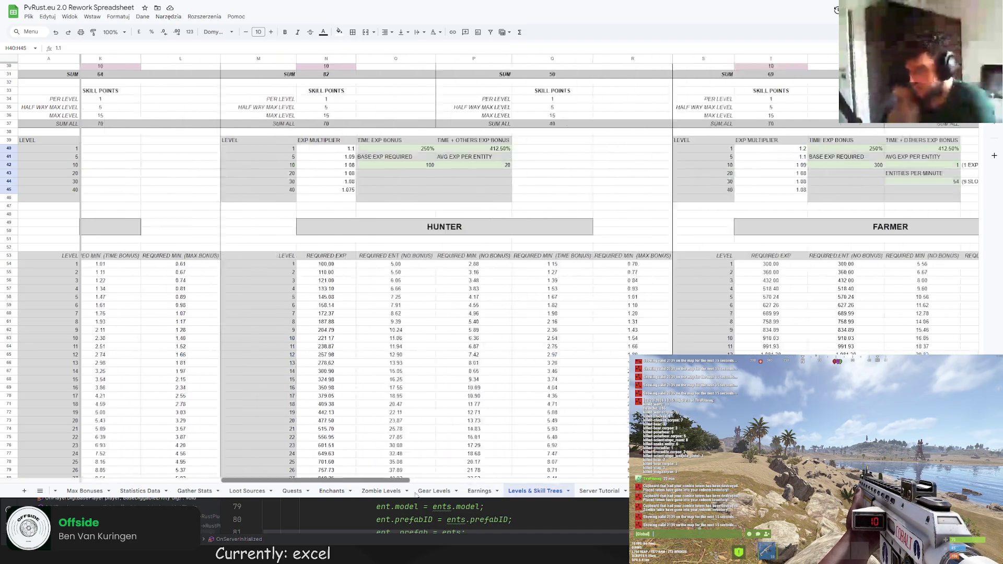
{"action": "scroll", "coordinate": [559, 152], "scroll_direction": "right", "scroll_amount": 6}
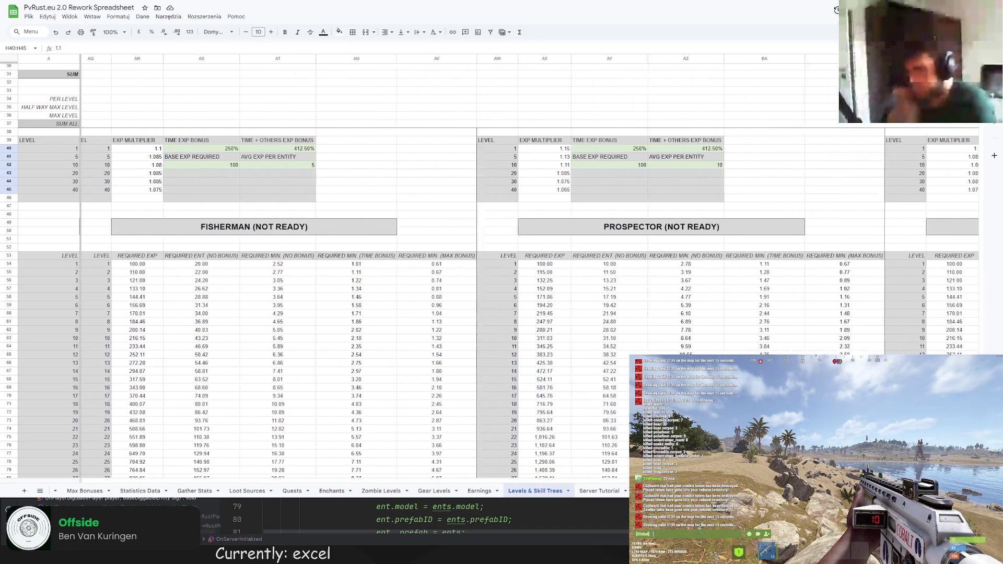
{"action": "left_click", "coordinate": [557, 150]}
Paste the Miner's multipliers into the Prospector multiplier column
{"action": "key", "text": "ctrl+v"}
{"action": "scroll", "coordinate": [577, 201], "scroll_direction": "down", "scroll_amount": 10}
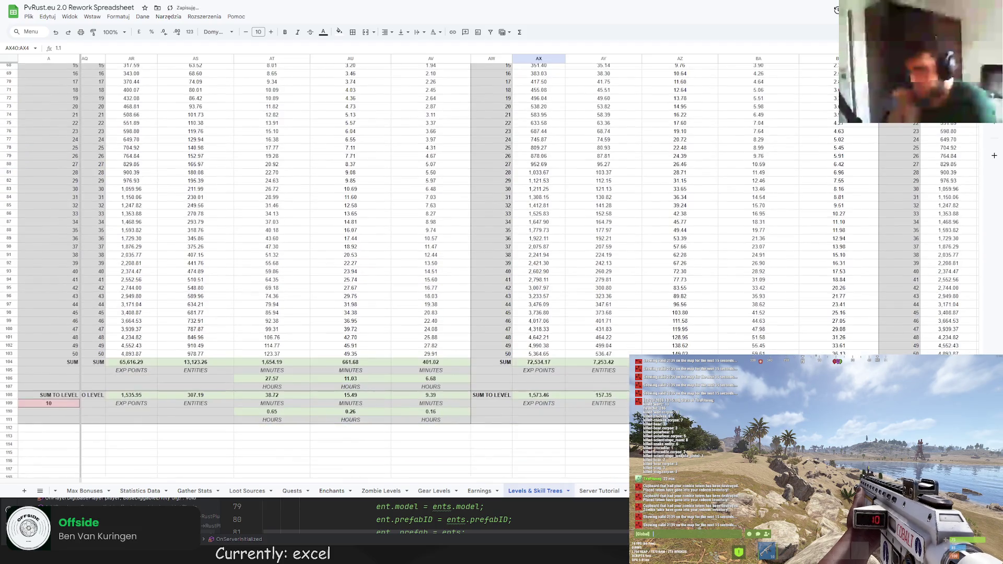
{"action": "scroll", "coordinate": [119, 473], "scroll_direction": "left", "scroll_amount": 15}
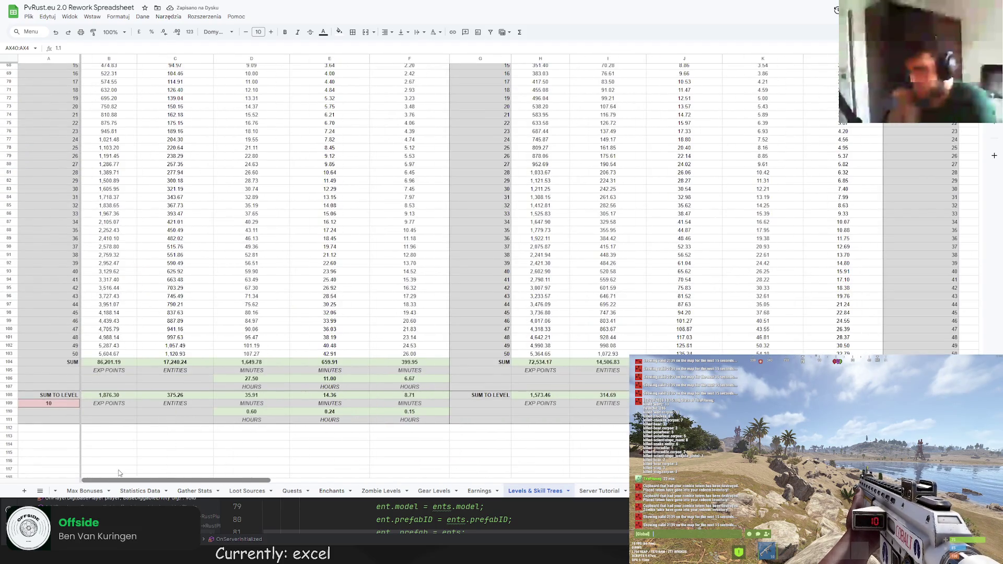
{"action": "scroll", "coordinate": [119, 473], "scroll_direction": "right", "scroll_amount": 15}
{"action": "scroll", "coordinate": [119, 473], "scroll_direction": "left", "scroll_amount": 3}
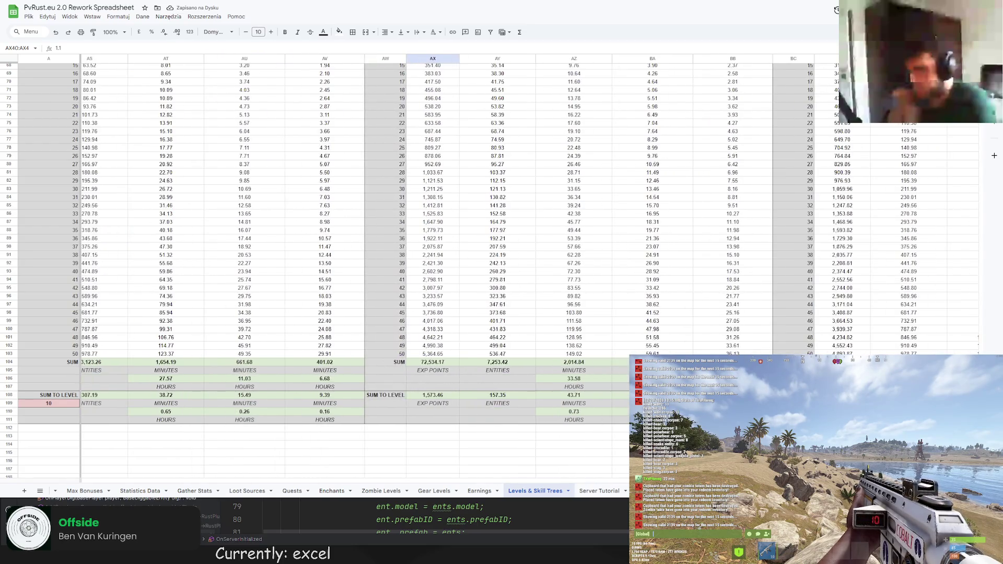
{"action": "scroll", "coordinate": [119, 473], "scroll_direction": "up", "scroll_amount": 10}
Start tuning the level 1 and level 5 multipliers, entering 1.085 for level 5
{"action": "key", "text": "F2"}
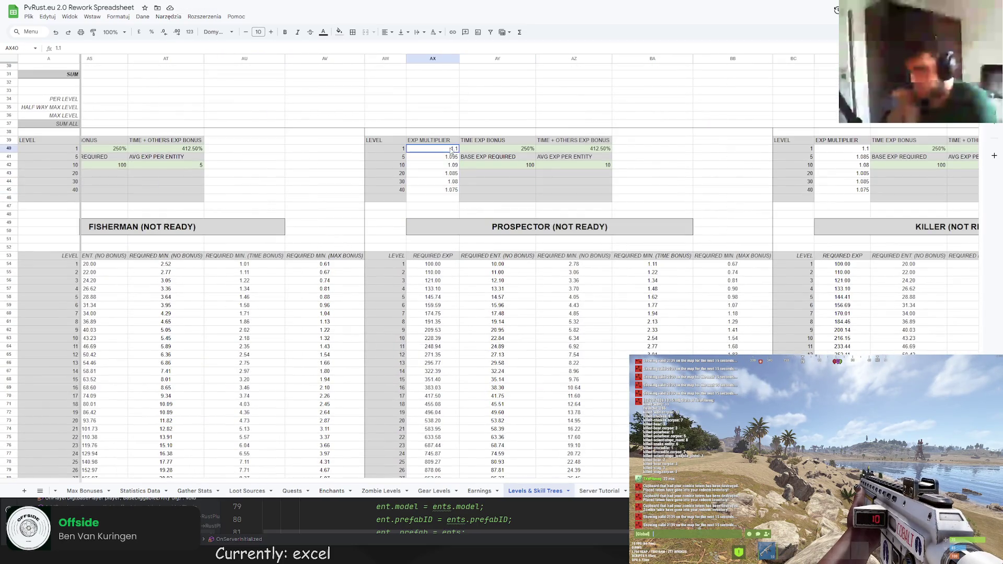
{"action": "type", "text": "09"}
{"action": "key", "text": "Return"}
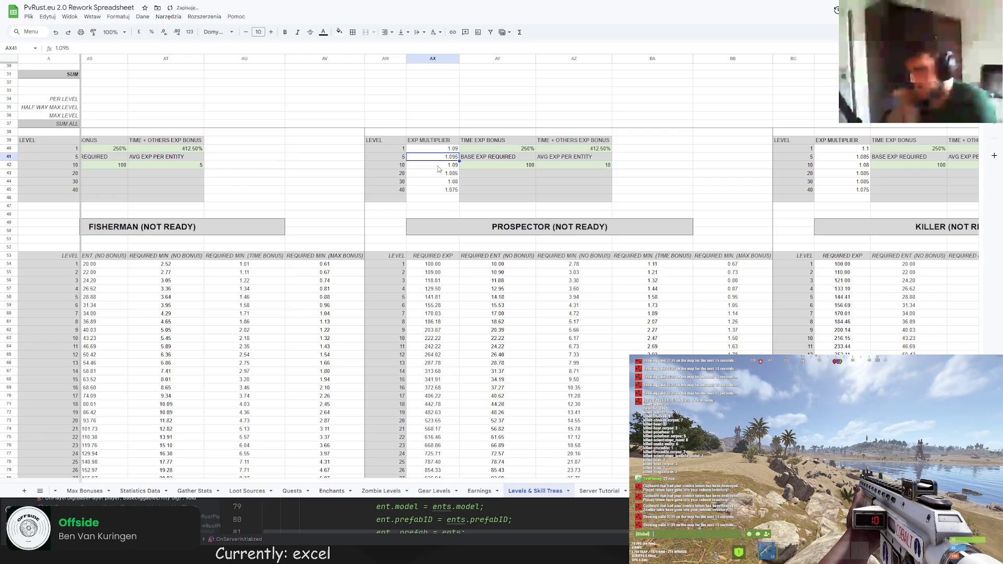
{"action": "scroll", "coordinate": [439, 168], "scroll_direction": "down", "scroll_amount": 10}
{"action": "scroll", "coordinate": [444, 168], "scroll_direction": "up", "scroll_amount": 8}
{"action": "scroll", "coordinate": [450, 165], "scroll_direction": "down", "scroll_amount": 3}
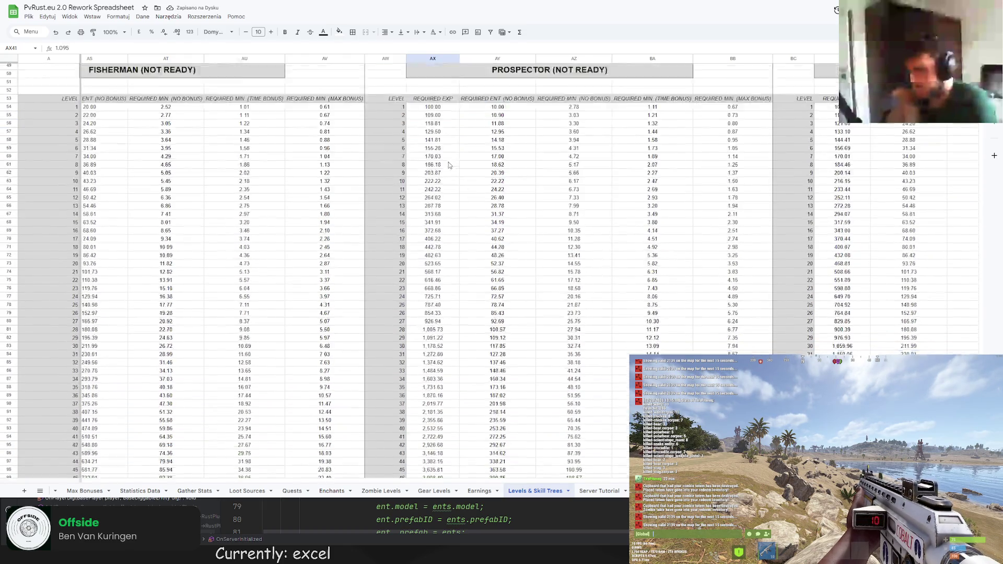
{"action": "scroll", "coordinate": [459, 165], "scroll_direction": "up", "scroll_amount": 15}
{"action": "scroll", "coordinate": [459, 165], "scroll_direction": "down", "scroll_amount": 12}
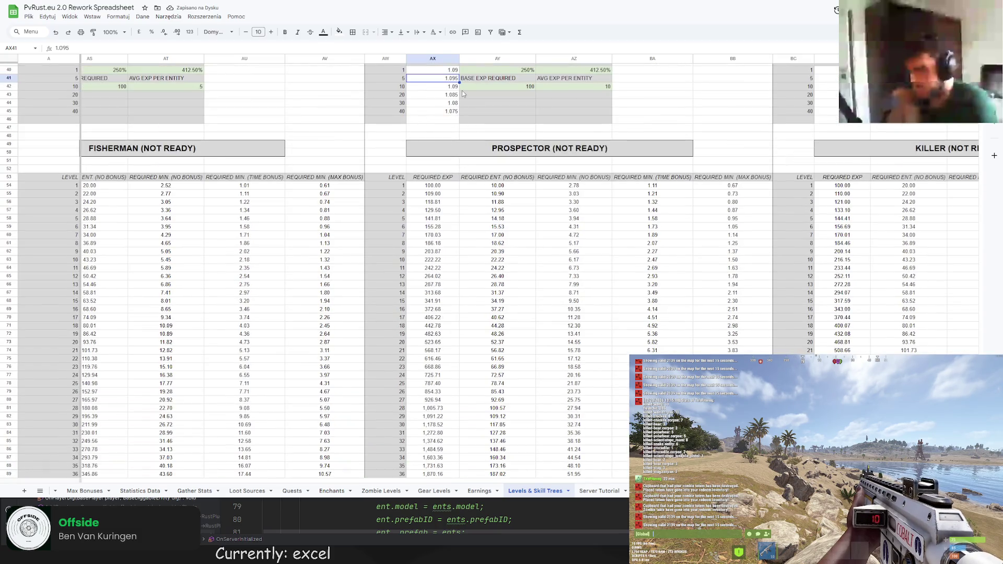
{"action": "type", "text": "1.085"}
{"action": "key", "text": "Return"}
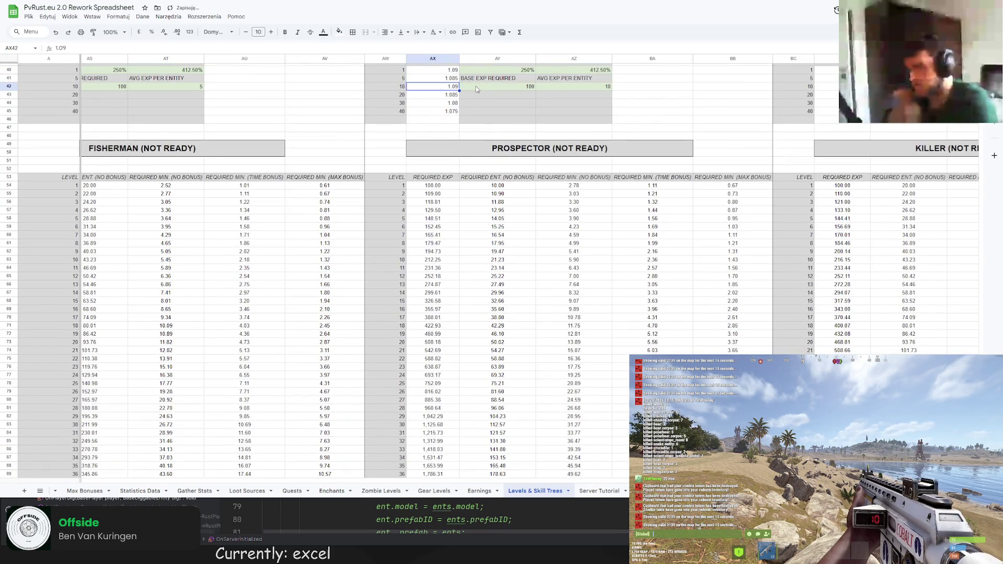
{"action": "scroll", "coordinate": [494, 222], "scroll_direction": "down", "scroll_amount": 9}
{"action": "scroll", "coordinate": [355, 241], "scroll_direction": "right", "scroll_amount": 5}
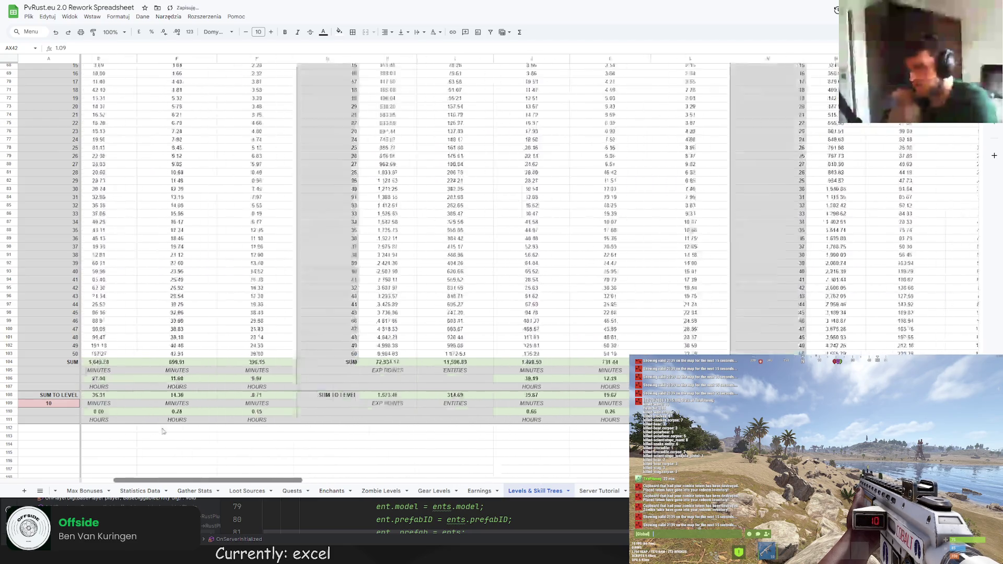
{"action": "scroll", "coordinate": [668, 355], "scroll_direction": "left", "scroll_amount": 5}
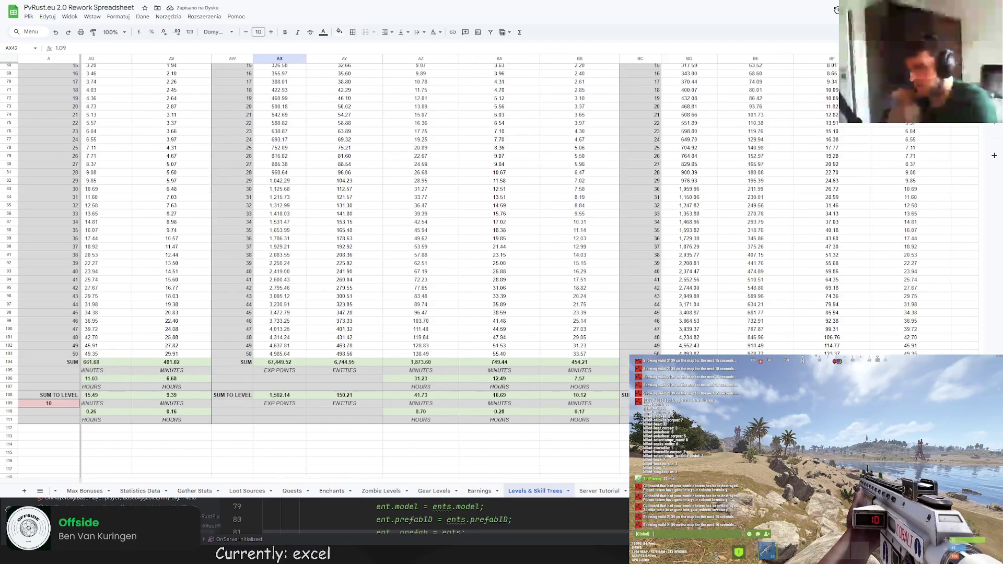
{"action": "scroll", "coordinate": [667, 355], "scroll_direction": "up", "scroll_amount": 10}
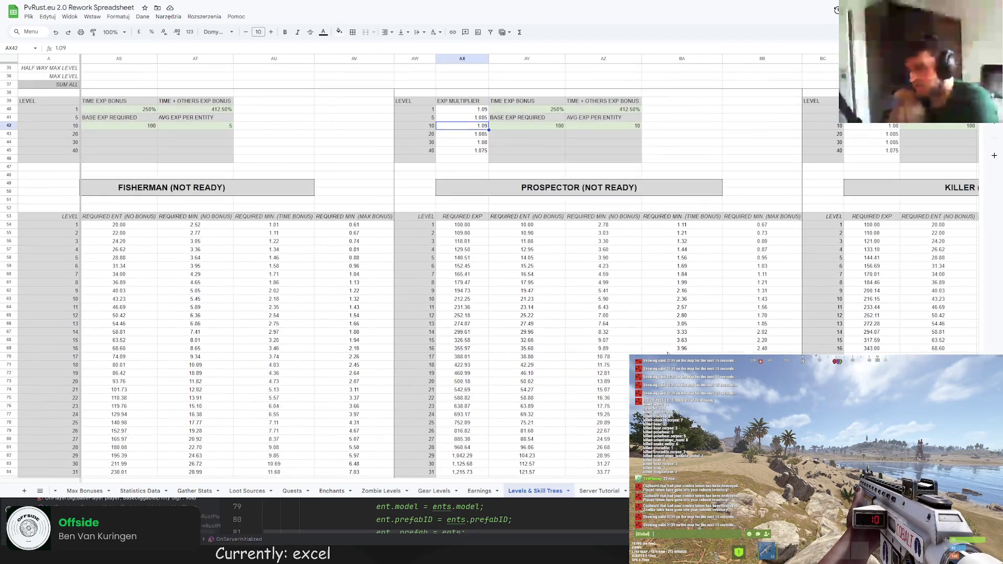
Set the Prospector level 1 multiplier to 1.085
{"action": "left_click", "coordinate": [477, 110]}
{"action": "type", "text": "1.085"}
{"action": "key", "text": "Return"}
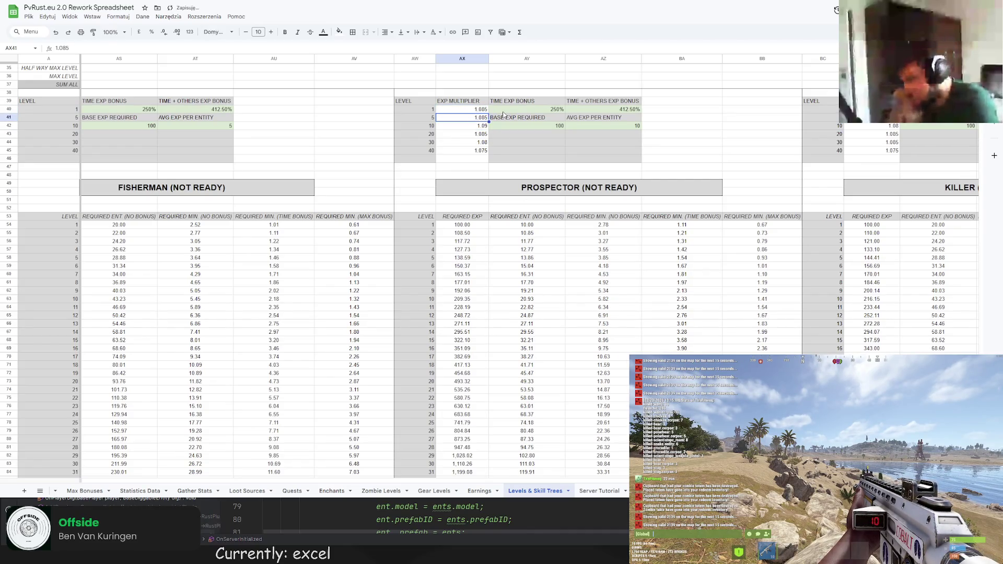
{"action": "key", "text": "Return"}
{"action": "scroll", "coordinate": [625, 360], "scroll_direction": "down", "scroll_amount": 13}
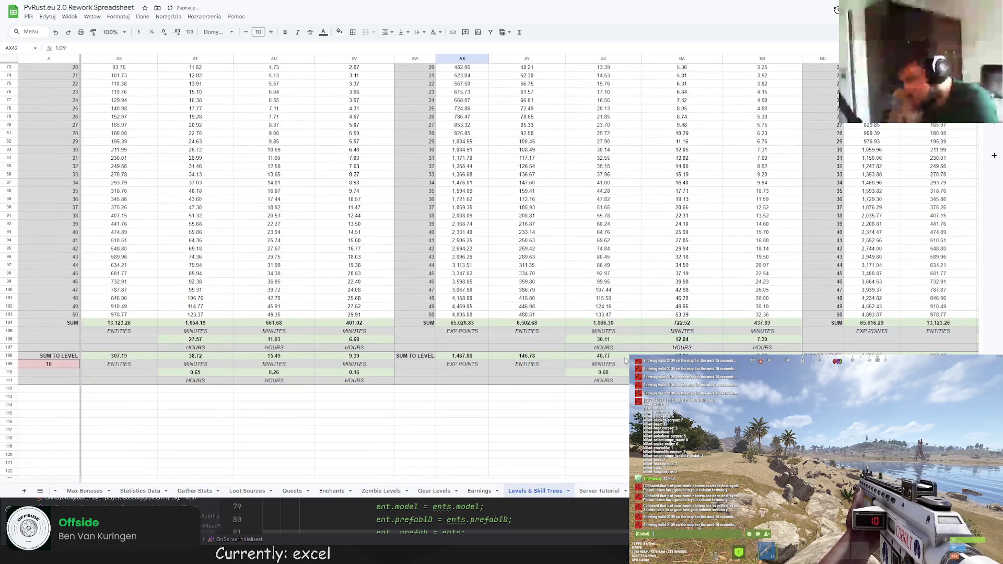
{"action": "scroll", "coordinate": [502, 219], "scroll_direction": "right", "scroll_amount": 2}
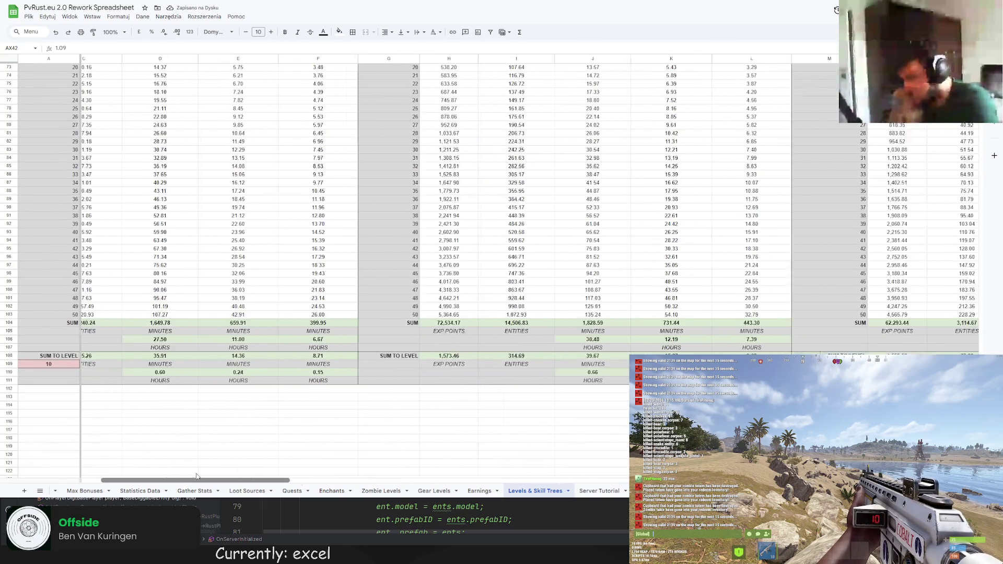
{"action": "scroll", "coordinate": [994, 156], "scroll_direction": "left", "scroll_amount": 2}
{"action": "scroll", "coordinate": [995, 155], "scroll_direction": "up", "scroll_amount": 6}
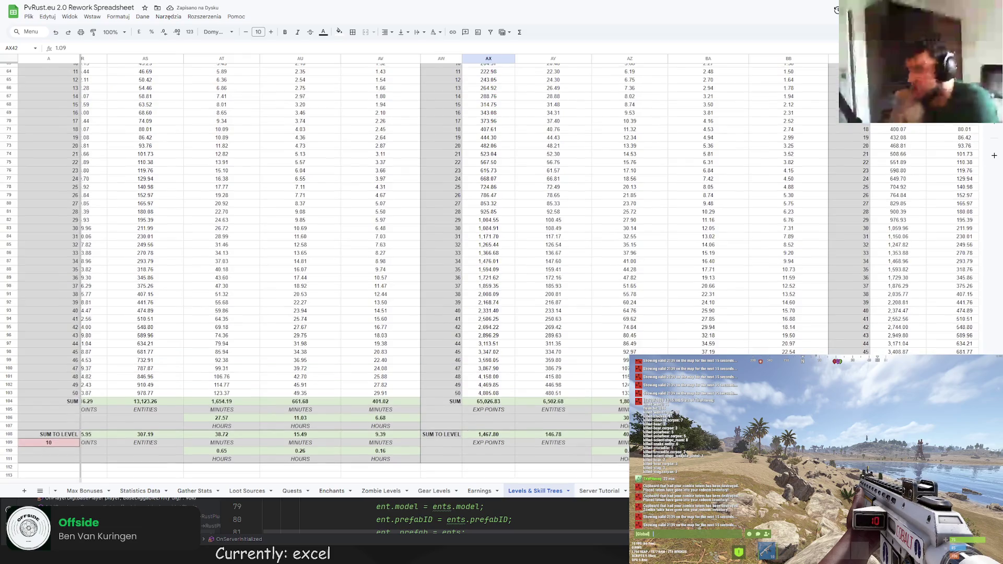
{"action": "scroll", "coordinate": [510, 111], "scroll_direction": "up", "scroll_amount": 6}
Revise the multipliers to 1.08 for level 1 and 1.07 for level 5
{"action": "left_click", "coordinate": [510, 111]}
{"action": "key", "text": "Return"}
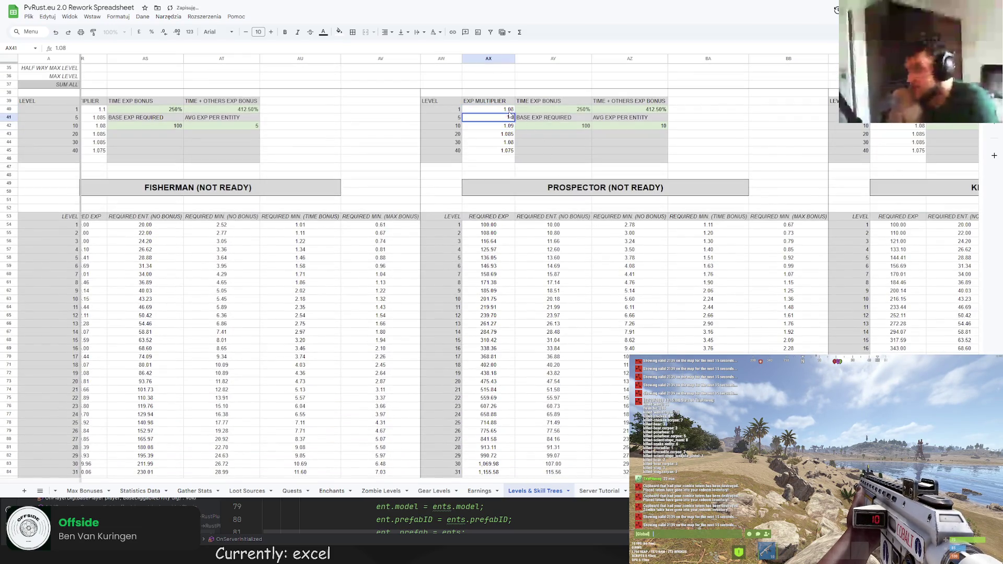
{"action": "key", "text": "Return"}
{"action": "scroll", "coordinate": [566, 323], "scroll_direction": "down", "scroll_amount": 11}
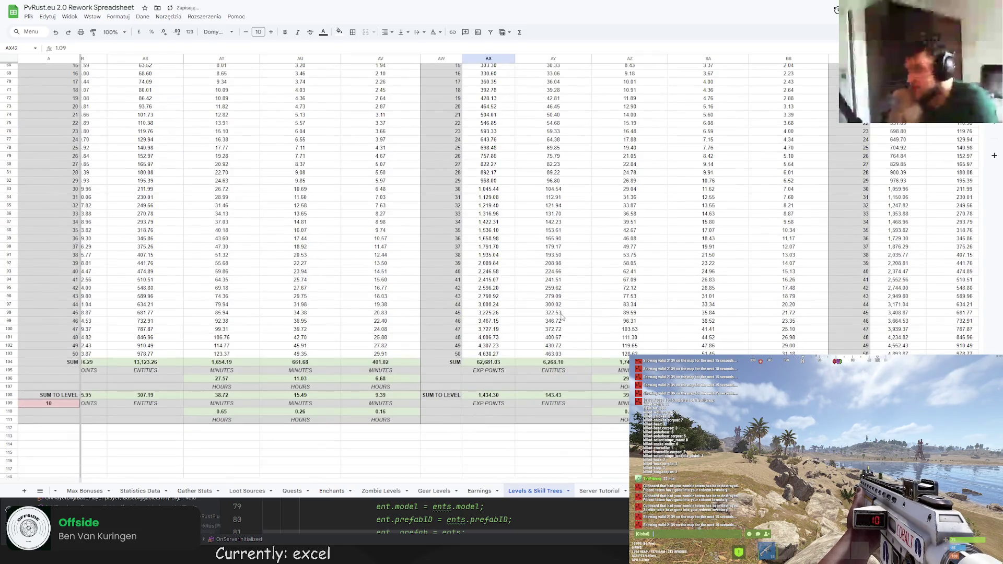
{"action": "scroll", "coordinate": [177, 454], "scroll_direction": "left", "scroll_amount": 10}
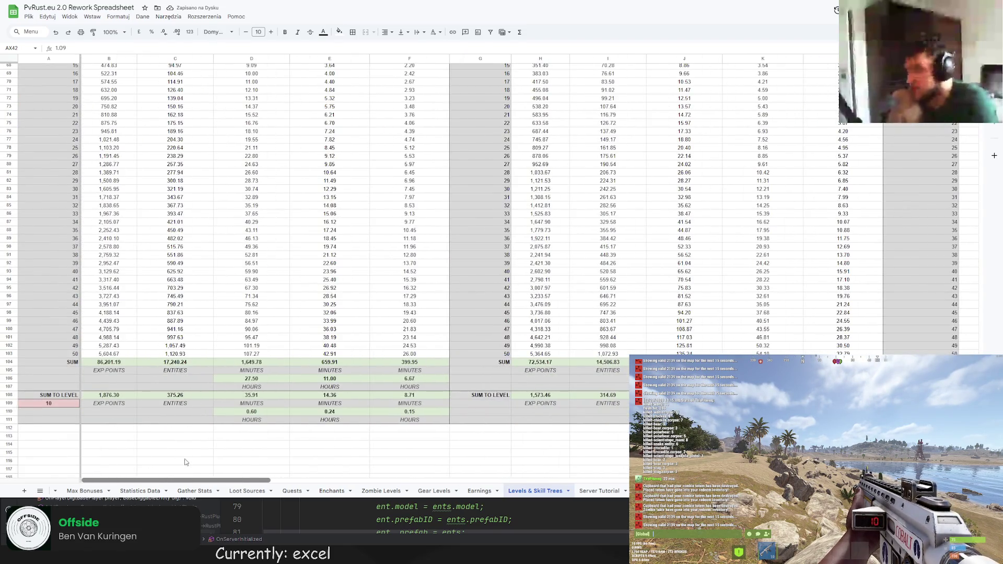
{"action": "scroll", "coordinate": [187, 463], "scroll_direction": "right", "scroll_amount": 10}
{"action": "scroll", "coordinate": [476, 371], "scroll_direction": "up", "scroll_amount": 9}
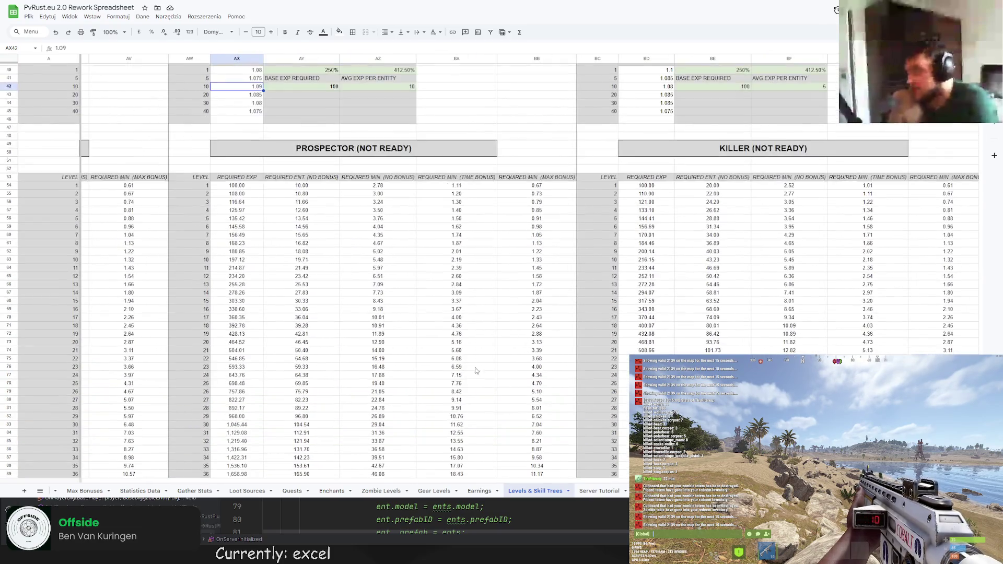
{"action": "scroll", "coordinate": [476, 370], "scroll_direction": "up", "scroll_amount": 5}
Settle on 1.075 for level 1 and 1.07 for level 5, then edit the level 10 multiplier
{"action": "left_click", "coordinate": [255, 187]}
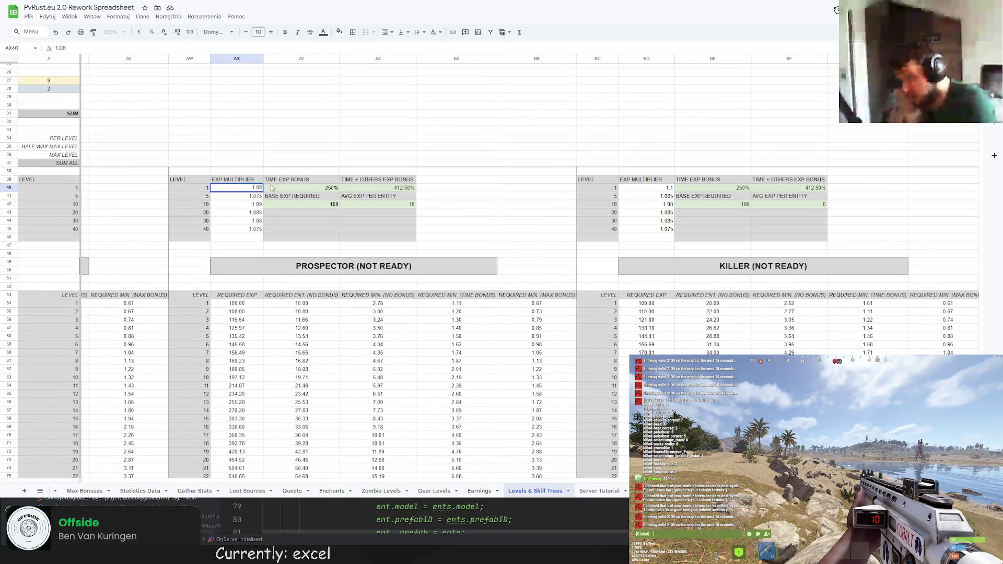
{"action": "type", "text": "1.075"}
{"action": "key", "text": "Down"}
{"action": "type", "text": "1.07"}
{"action": "key", "text": "Return"}
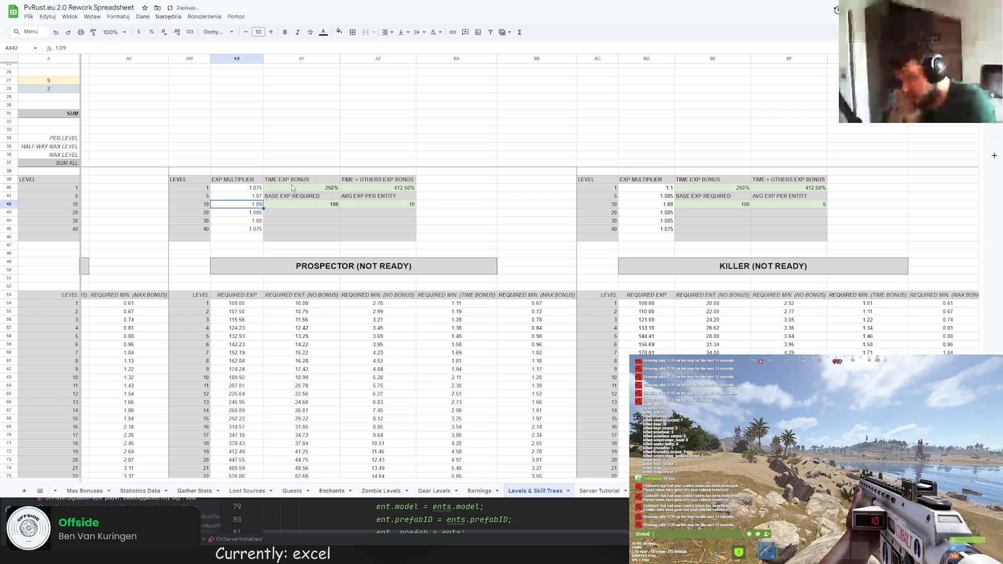
{"action": "type", "text": "0.06"}
{"action": "key", "text": "Return"}
Set the sum-to-level target in A109 to 20
{"action": "scroll", "coordinate": [135, 423], "scroll_direction": "down", "scroll_amount": 10}
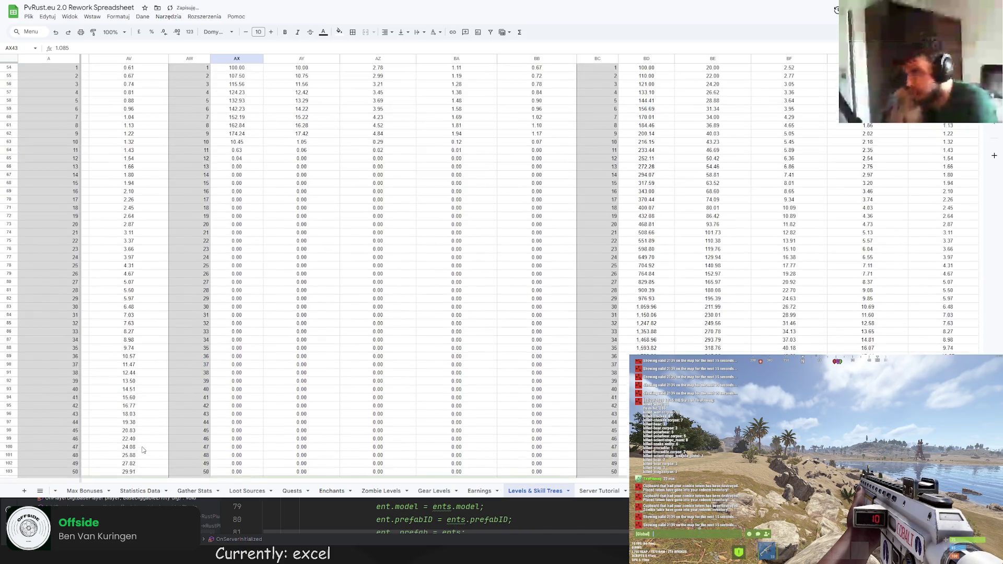
{"action": "left_click", "coordinate": [68, 325]}
{"action": "type", "text": "20"}
{"action": "key", "text": "Return"}
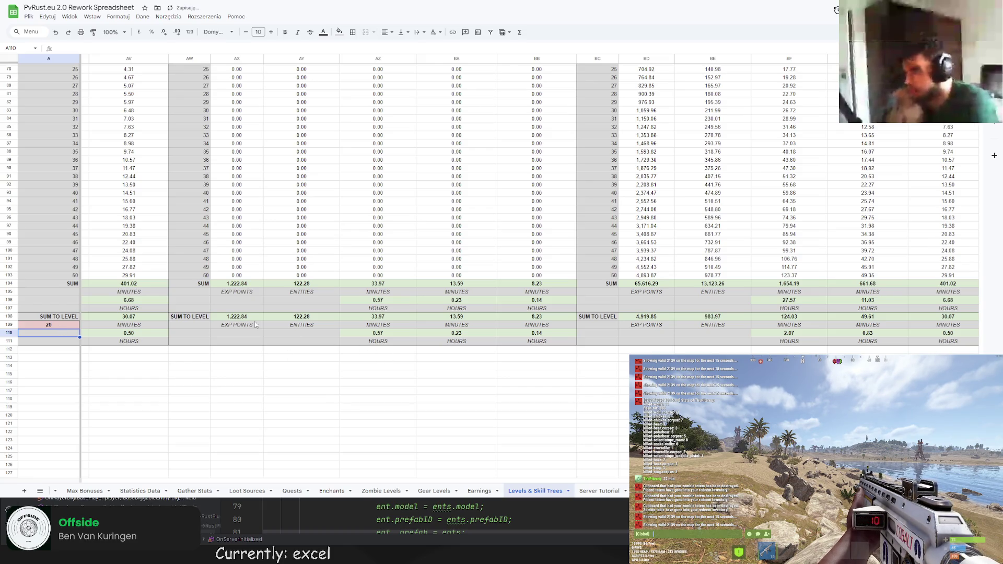
Correct the Prospector level 10 multiplier to 1.06
{"action": "scroll", "coordinate": [450, 375], "scroll_direction": "up", "scroll_amount": 8}
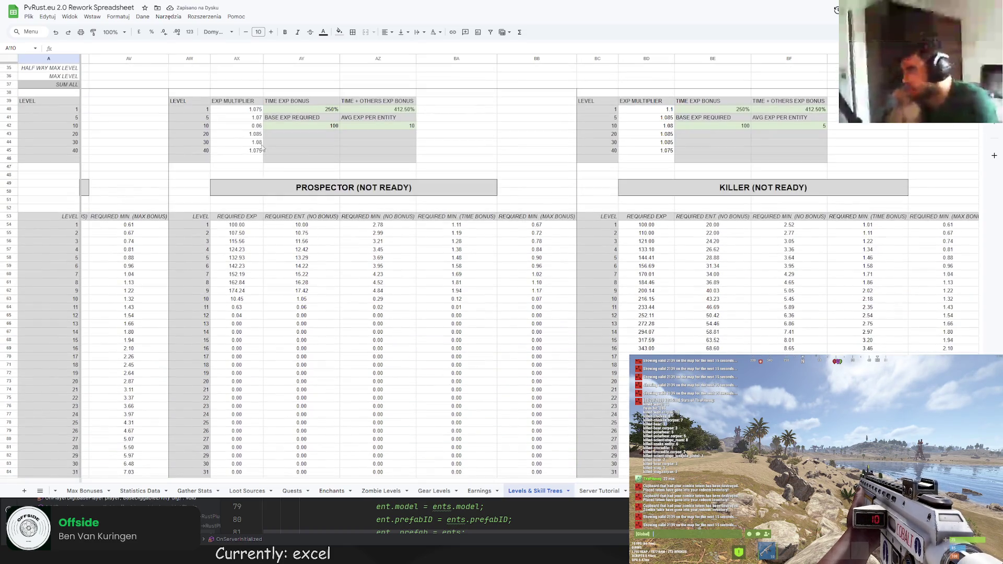
{"action": "left_click", "coordinate": [260, 127]}
{"action": "type", "text": "1.06"}
{"action": "key", "text": "Return"}
{"action": "scroll", "coordinate": [455, 339], "scroll_direction": "down", "scroll_amount": 8}
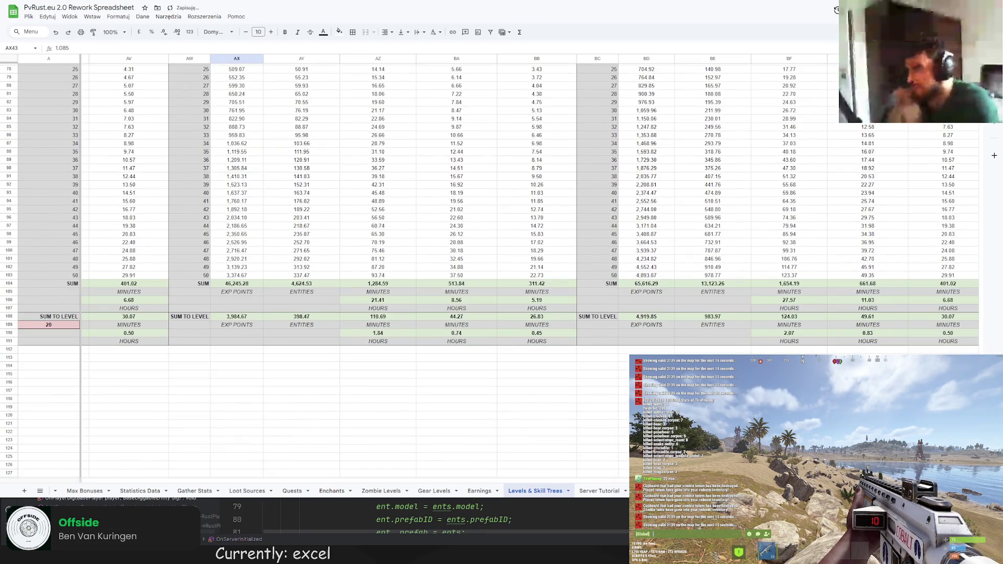
Change the sum-to-level target in A109 from 20 to 30
{"action": "scroll", "coordinate": [132, 474], "scroll_direction": "left", "scroll_amount": 15}
{"action": "left_click_drag", "start_coordinate": [132, 475], "coordinate": [235, 473]}
{"action": "scroll", "coordinate": [235, 473], "scroll_direction": "right", "scroll_amount": 15}
{"action": "scroll", "coordinate": [235, 473], "scroll_direction": "right", "scroll_amount": 5}
{"action": "left_click", "coordinate": [54, 327]}
{"action": "double_click", "coordinate": [48, 325]}
{"action": "key", "text": "BackSpace"}
{"action": "key", "text": "BackSpace"}
{"action": "type", "text": "30"}
{"action": "key", "text": "Return"}
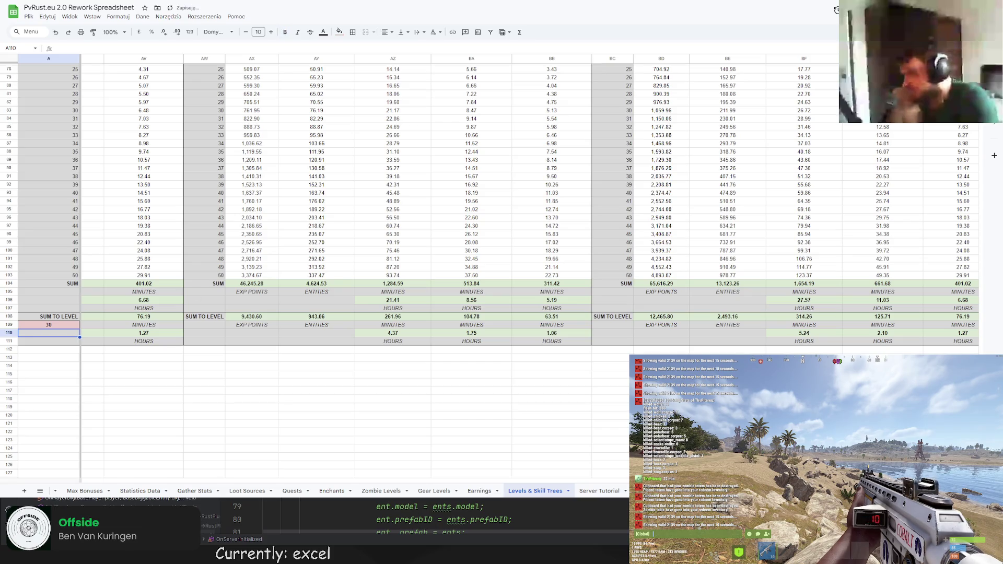
{"action": "scroll", "coordinate": [520, 201], "scroll_direction": "left", "scroll_amount": 6}
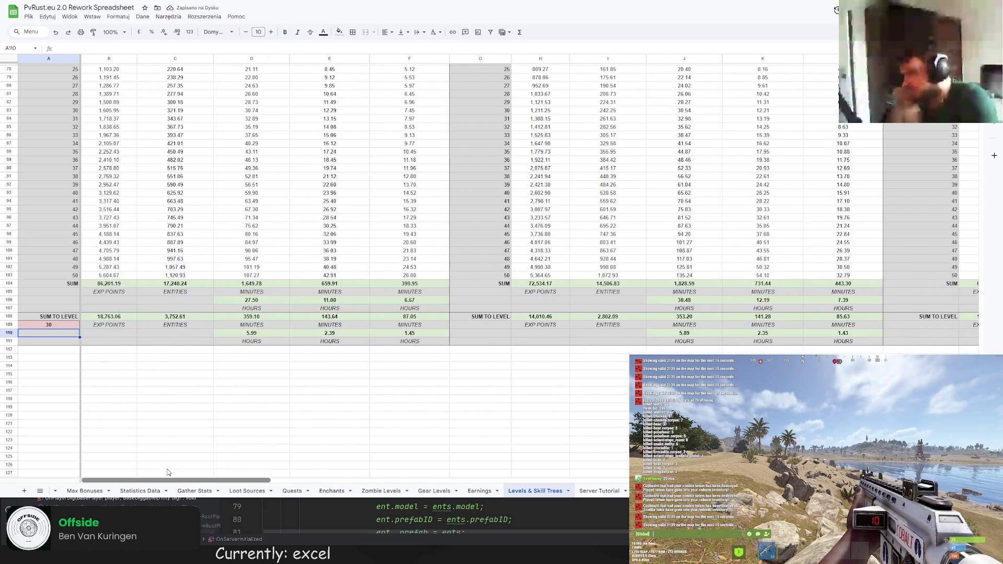
{"action": "scroll", "coordinate": [495, 363], "scroll_direction": "right", "scroll_amount": 5}
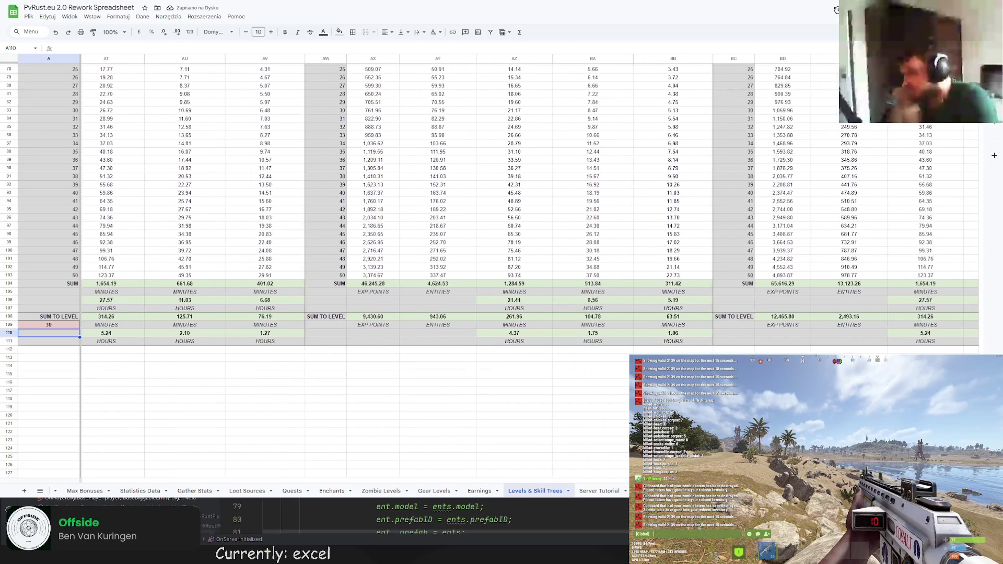
{"action": "scroll", "coordinate": [495, 363], "scroll_direction": "up", "scroll_amount": 6}
{"action": "scroll", "coordinate": [494, 363], "scroll_direction": "up", "scroll_amount": 4}
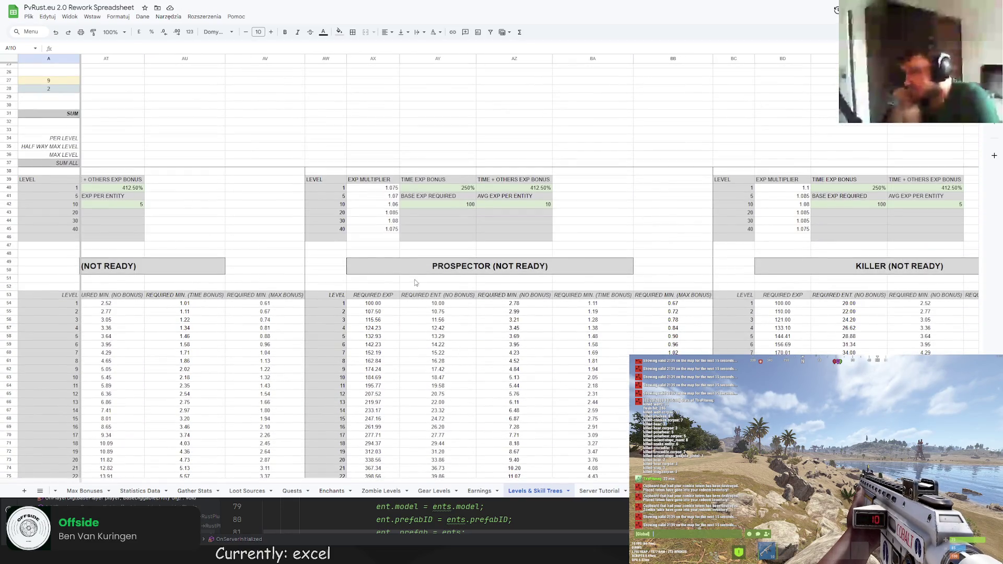
Raise the Prospector level-10 EXP multiplier from 1.06 to 1.065
{"action": "left_click", "coordinate": [396, 213]}
{"action": "type", "text": "1.06"}
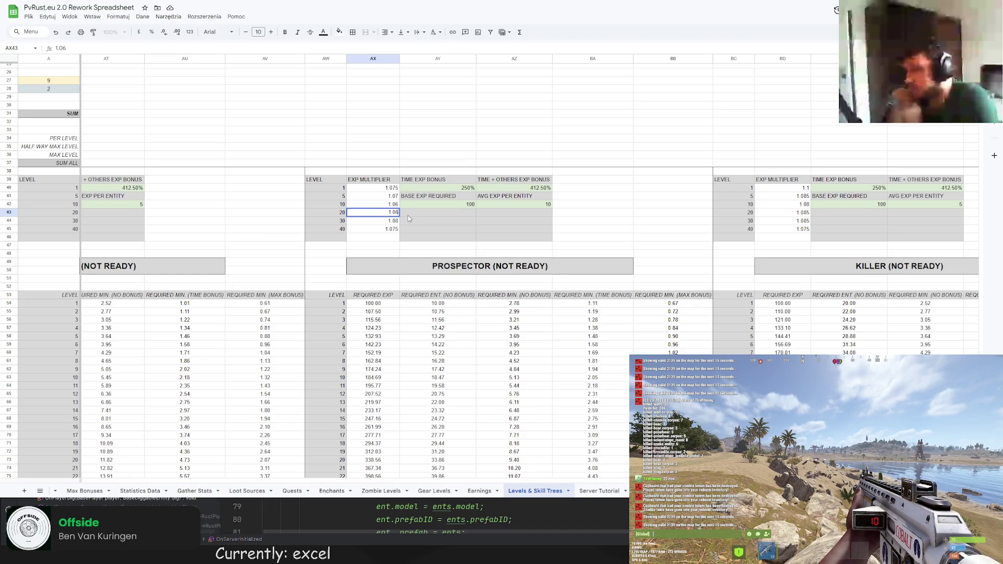
{"action": "key", "text": "Escape"}
{"action": "double_click", "coordinate": [396, 206]}
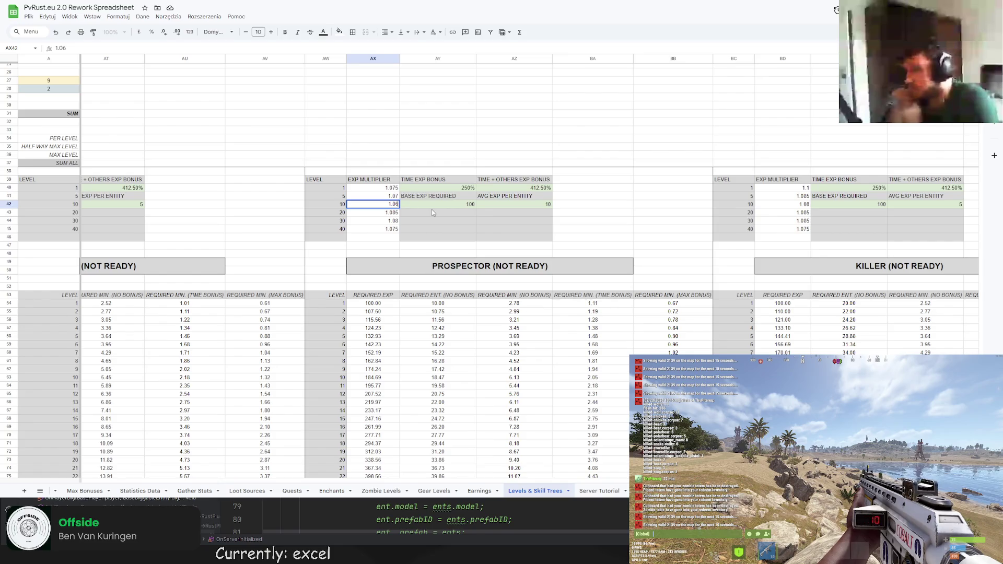
{"action": "type", "text": "5"}
{"action": "key", "text": "Return"}
{"action": "scroll", "coordinate": [434, 210], "scroll_direction": "down", "scroll_amount": 5}
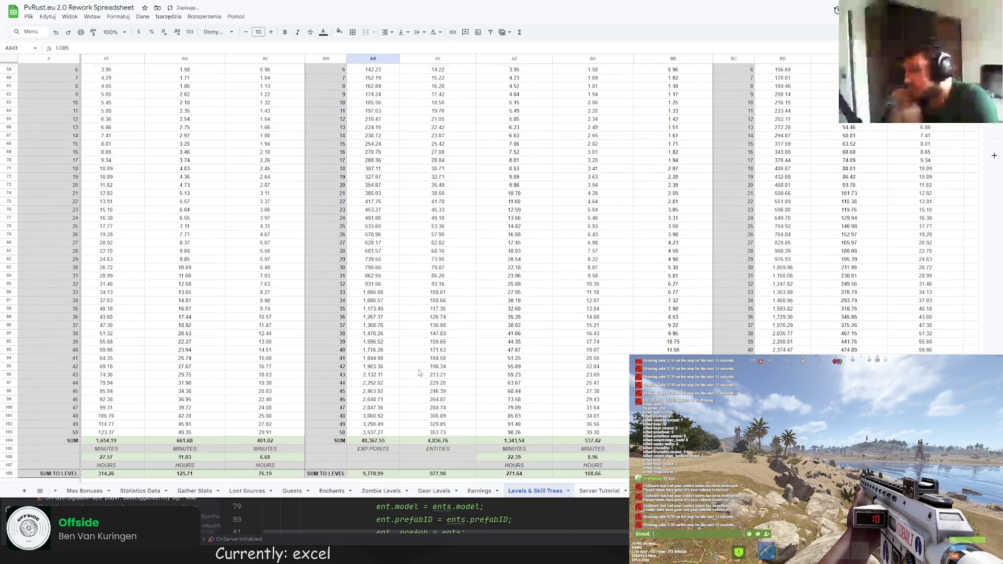
{"action": "scroll", "coordinate": [432, 251], "scroll_direction": "up", "scroll_amount": 4}
Change the sum-to-level target from 30 back to 20, fixing a mistyped 230
{"action": "scroll", "coordinate": [428, 292], "scroll_direction": "down", "scroll_amount": 6}
{"action": "scroll", "coordinate": [429, 293], "scroll_direction": "down", "scroll_amount": 3}
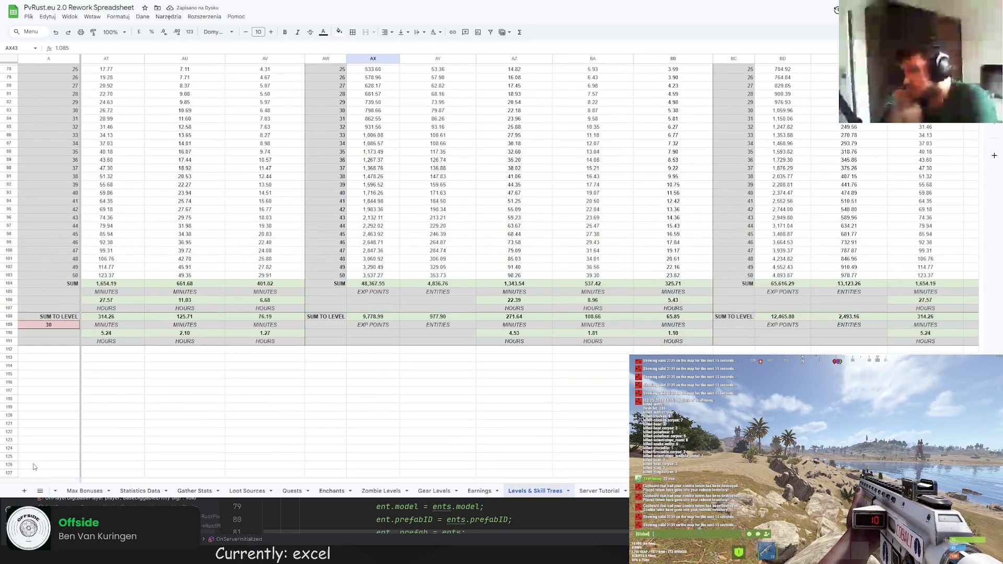
{"action": "left_click", "coordinate": [62, 325]}
{"action": "double_click", "coordinate": [65, 325]}
{"action": "type", "text": "230"}
{"action": "key", "text": "Return"}
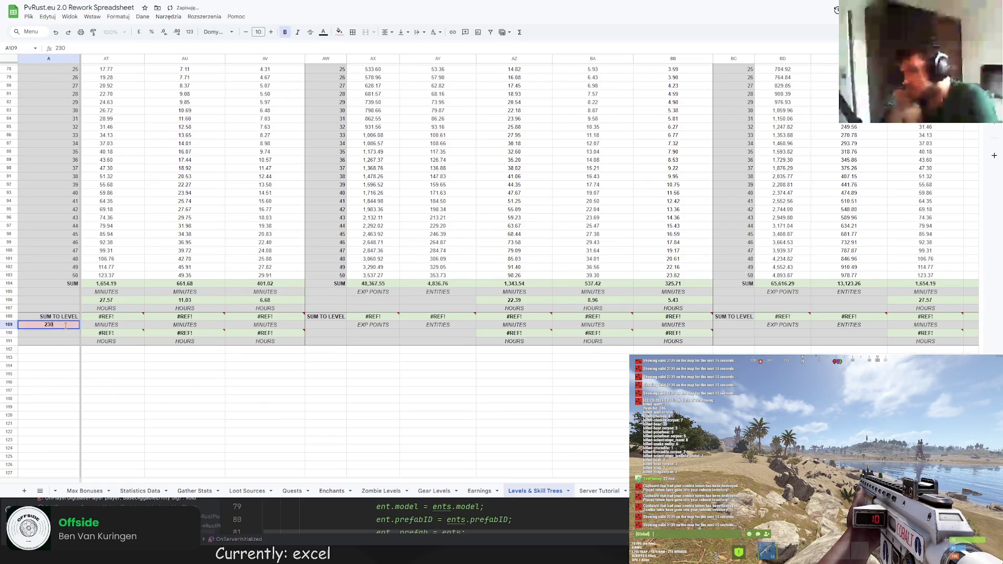
{"action": "key", "text": "BackSpace"}
{"action": "key", "text": "BackSpace"}
{"action": "type", "text": "0"}
{"action": "key", "text": "Return"}
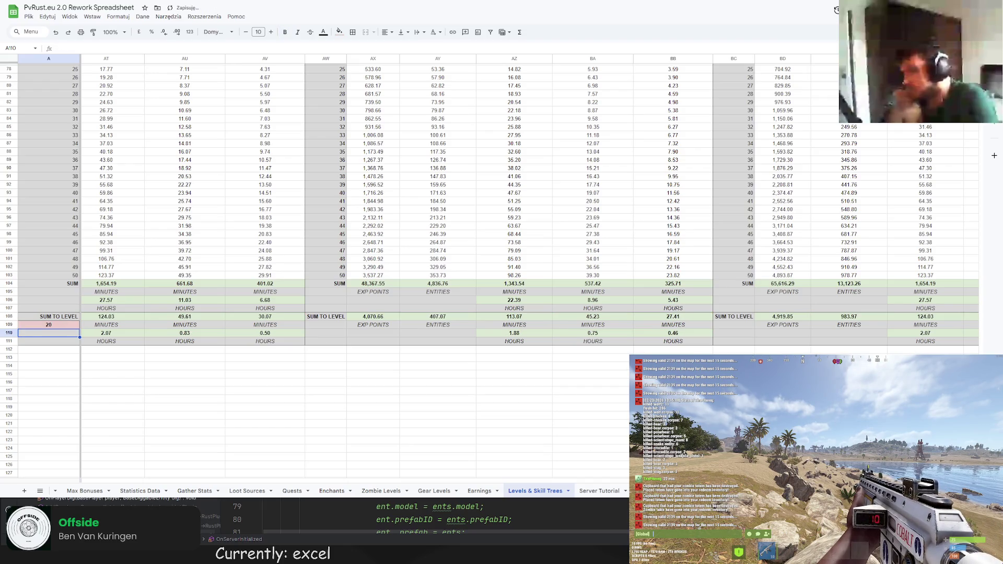
{"action": "scroll", "coordinate": [216, 479], "scroll_direction": "left", "scroll_amount": 15}
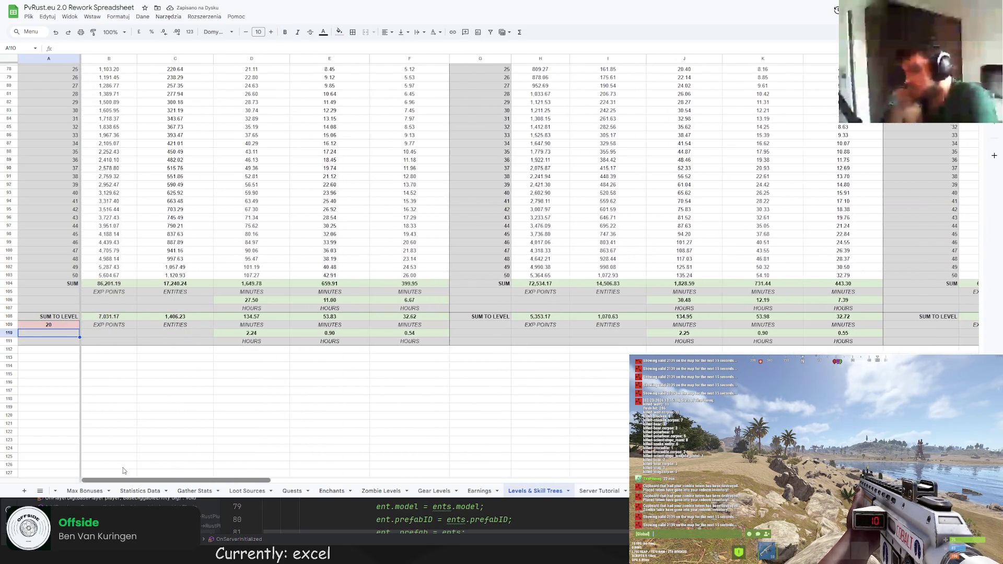
{"action": "scroll", "coordinate": [217, 479], "scroll_direction": "right", "scroll_amount": 15}
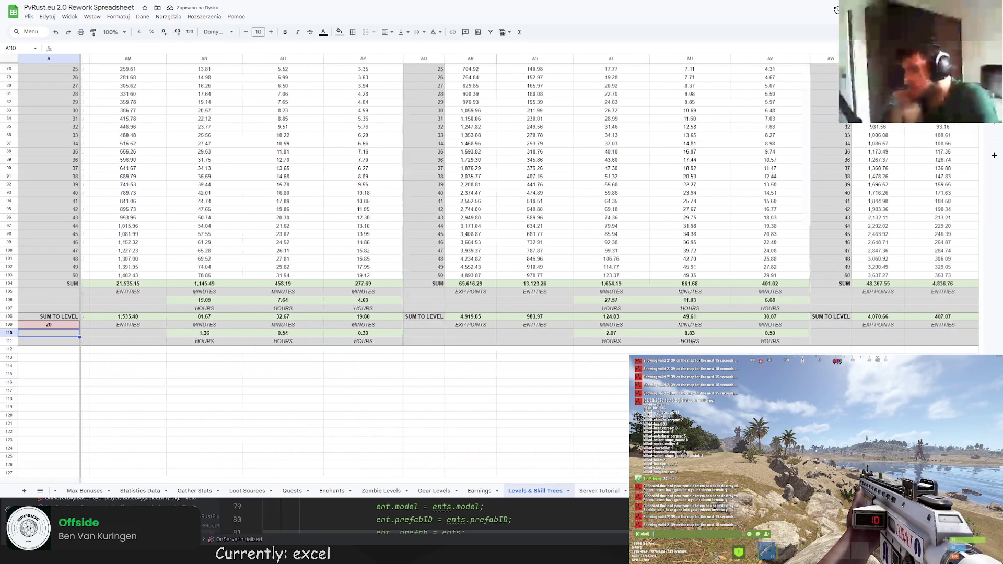
{"action": "scroll", "coordinate": [568, 294], "scroll_direction": "up", "scroll_amount": 10}
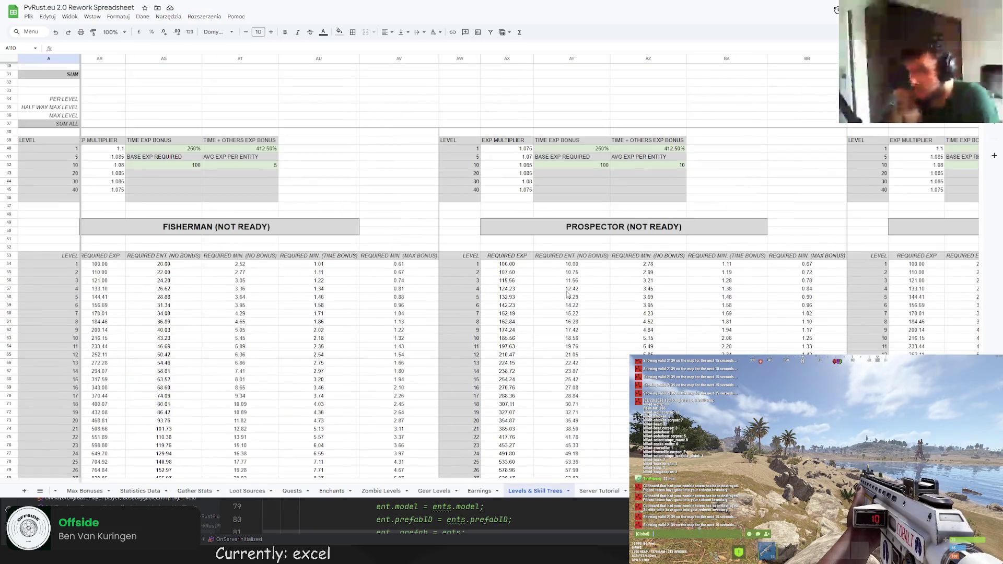
Set the sum-to-level target to 30 and review the resulting totals
{"action": "left_click", "coordinate": [522, 181]}
{"action": "key", "text": "Down"}
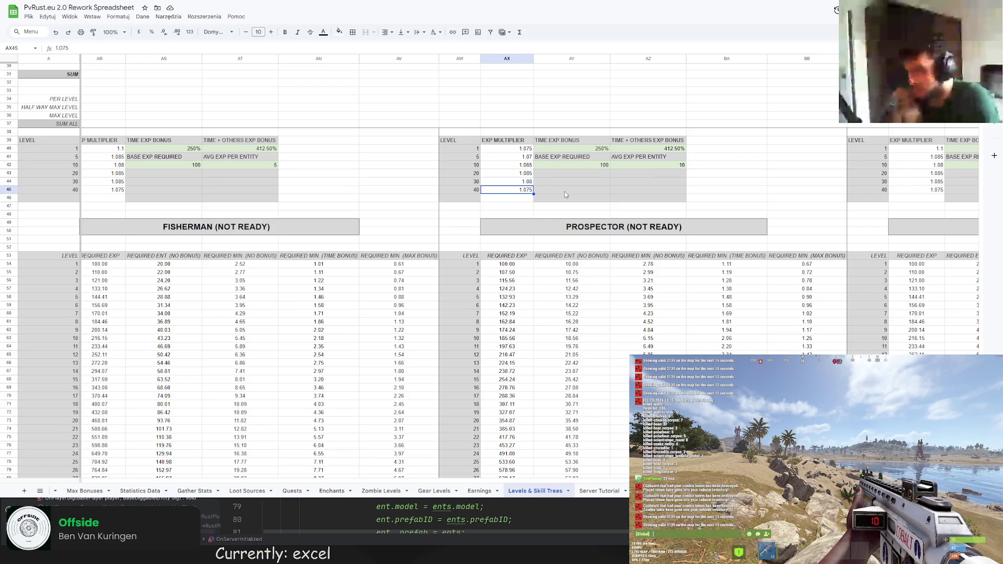
{"action": "scroll", "coordinate": [266, 350], "scroll_direction": "down", "scroll_amount": 15}
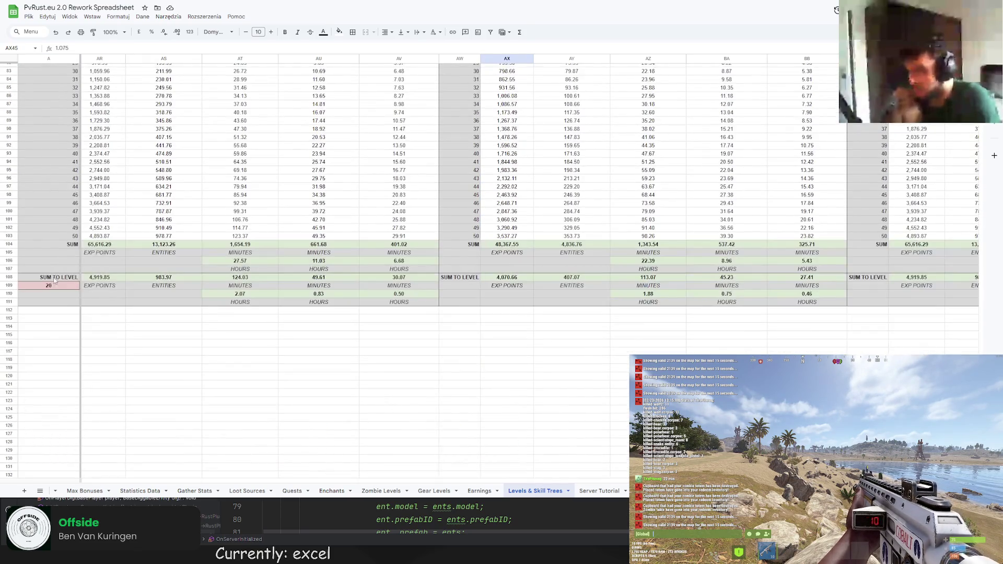
{"action": "left_click", "coordinate": [51, 285]}
{"action": "type", "text": "30"}
{"action": "key", "text": "Return"}
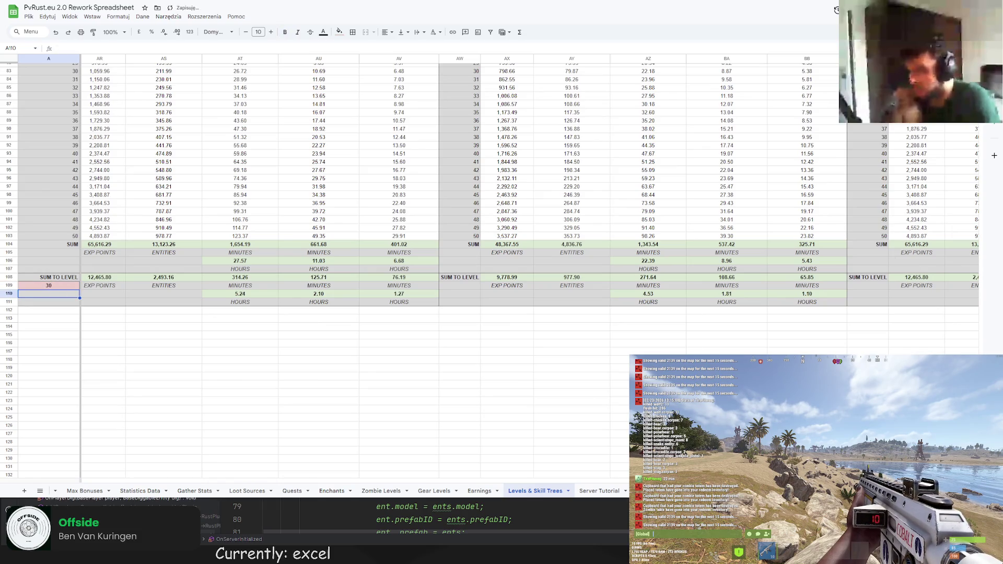
{"action": "scroll", "coordinate": [600, 474], "scroll_direction": "left", "scroll_amount": 10}
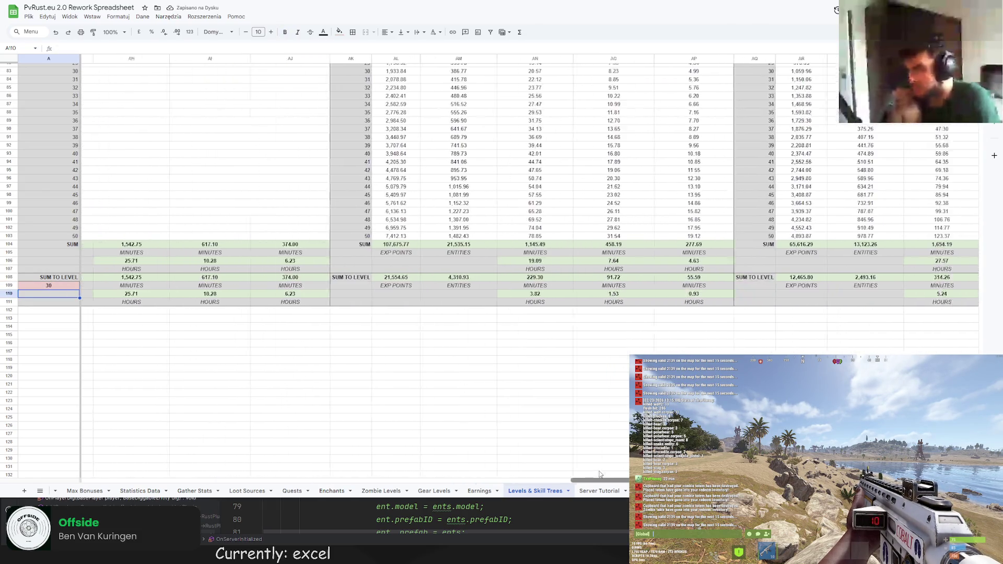
{"action": "scroll", "coordinate": [600, 474], "scroll_direction": "right", "scroll_amount": 2}
Set the sum-to-level target to 40
{"action": "left_click", "coordinate": [75, 285]}
{"action": "type", "text": "40"}
{"action": "key", "text": "Return"}
{"action": "scroll", "coordinate": [590, 455], "scroll_direction": "right", "scroll_amount": 10}
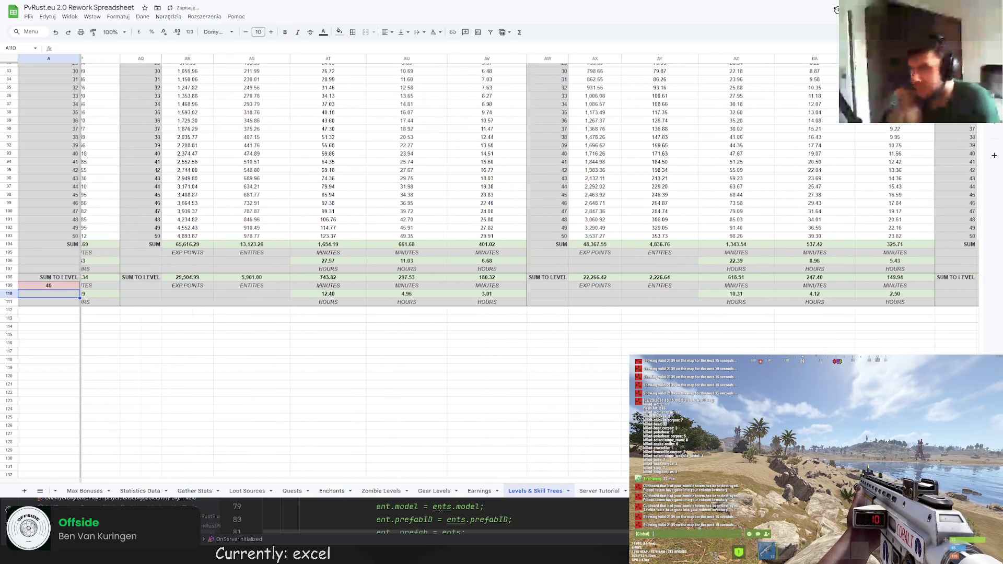
{"action": "scroll", "coordinate": [530, 269], "scroll_direction": "up", "scroll_amount": 15}
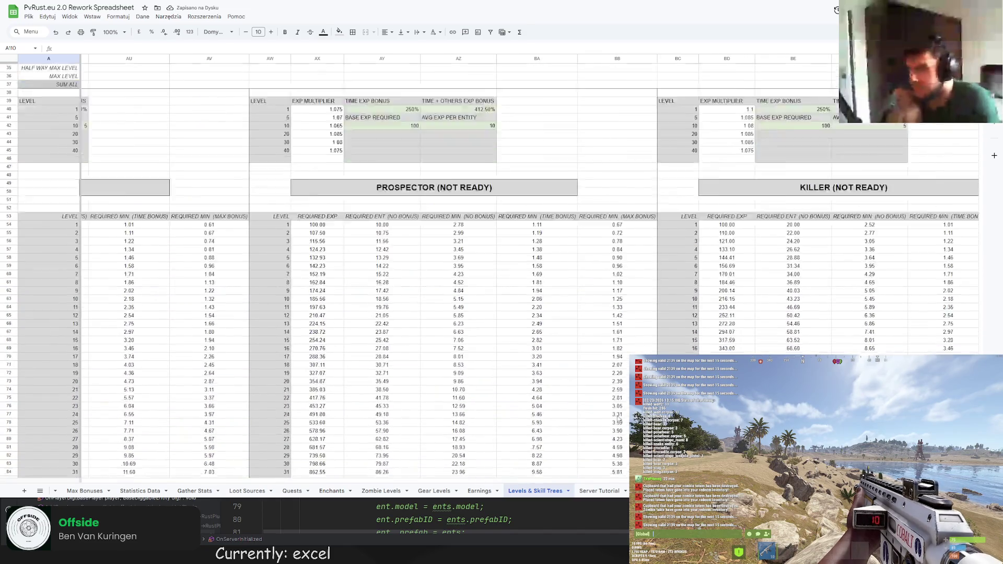
{"action": "scroll", "coordinate": [530, 269], "scroll_direction": "down", "scroll_amount": 13}
{"action": "scroll", "coordinate": [530, 209], "scroll_direction": "right", "scroll_amount": 3}
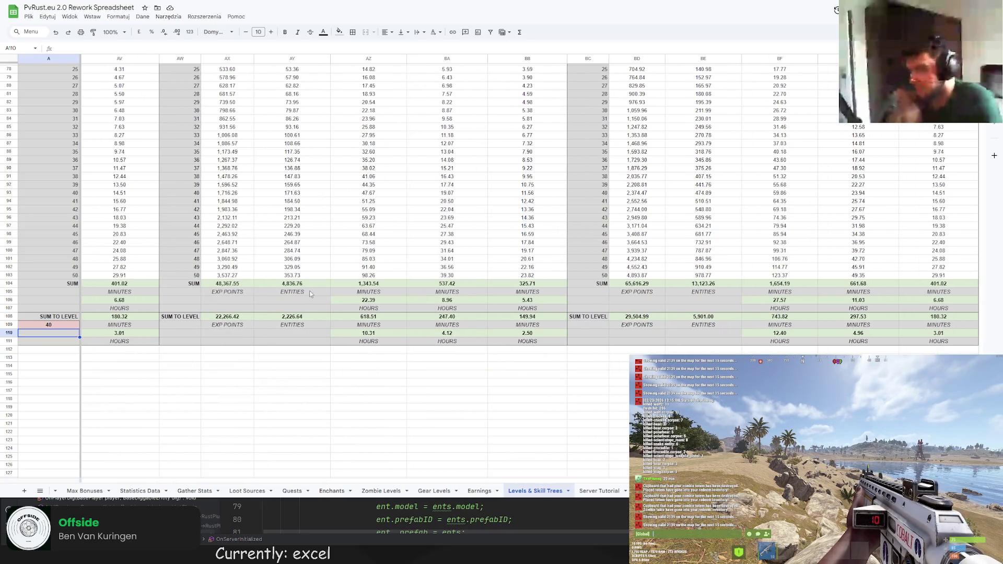
{"action": "scroll", "coordinate": [366, 261], "scroll_direction": "up", "scroll_amount": 10}
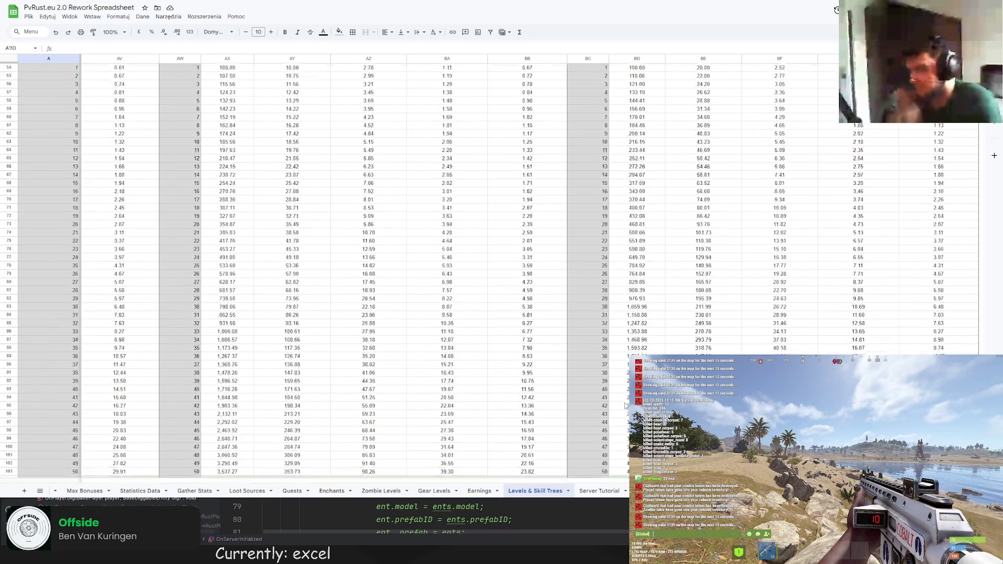
{"action": "scroll", "coordinate": [366, 261], "scroll_direction": "down", "scroll_amount": 10}
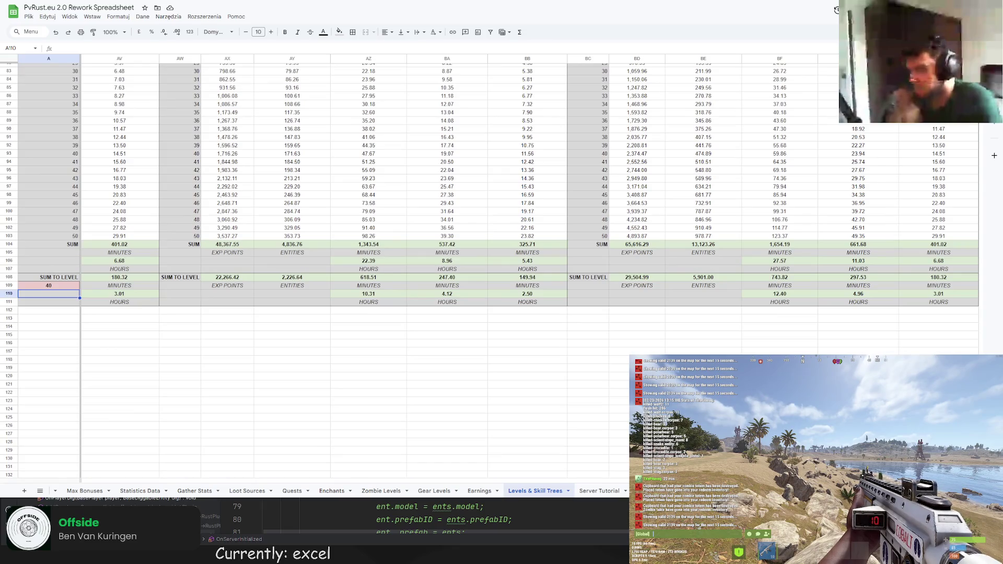
{"action": "scroll", "coordinate": [531, 209], "scroll_direction": "left", "scroll_amount": 10}
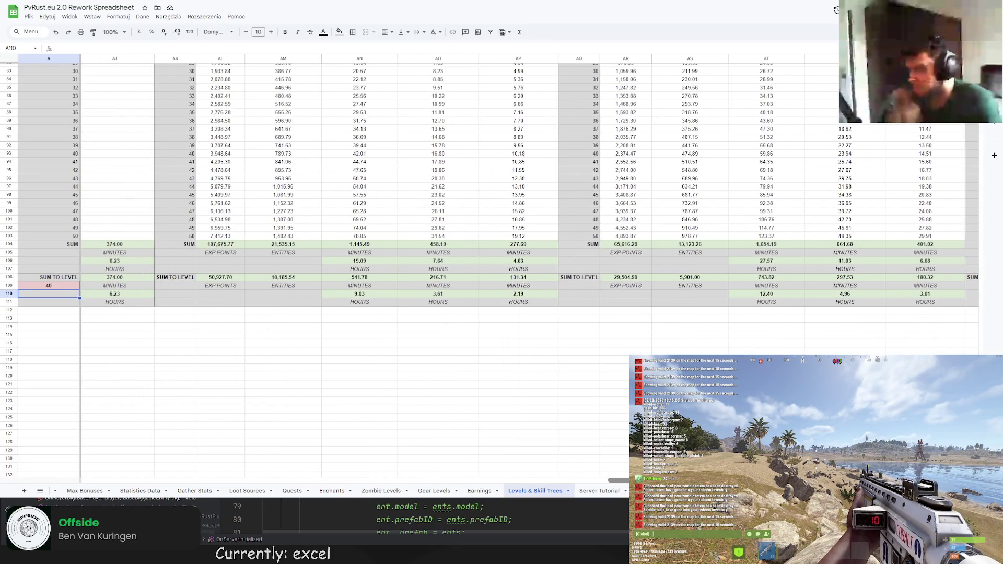
{"action": "scroll", "coordinate": [366, 262], "scroll_direction": "up", "scroll_amount": 15}
{"action": "scroll", "coordinate": [365, 262], "scroll_direction": "right", "scroll_amount": 5}
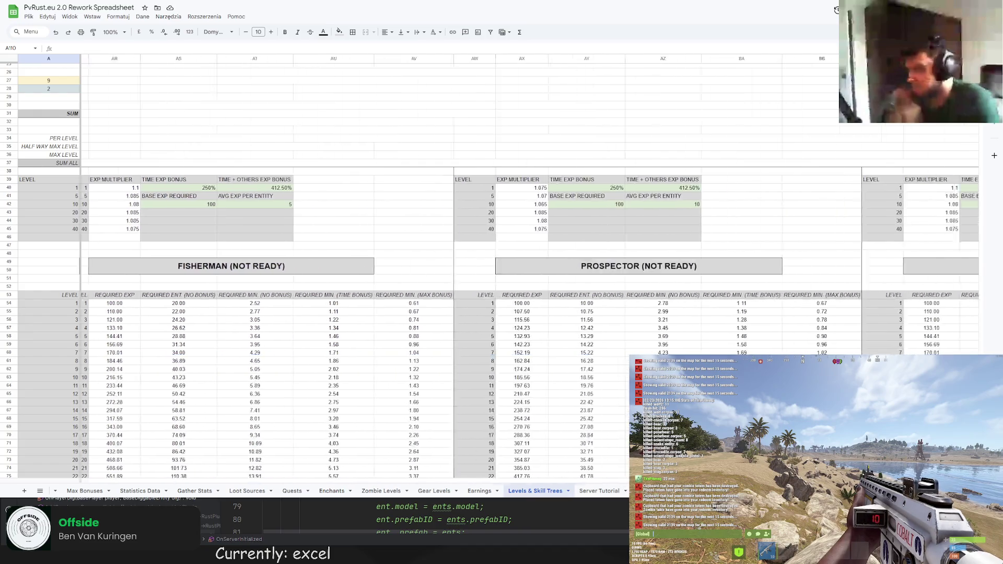
Change the Prospector level-10 multiplier to 1.07
{"action": "scroll", "coordinate": [315, 263], "scroll_direction": "right", "scroll_amount": 3}
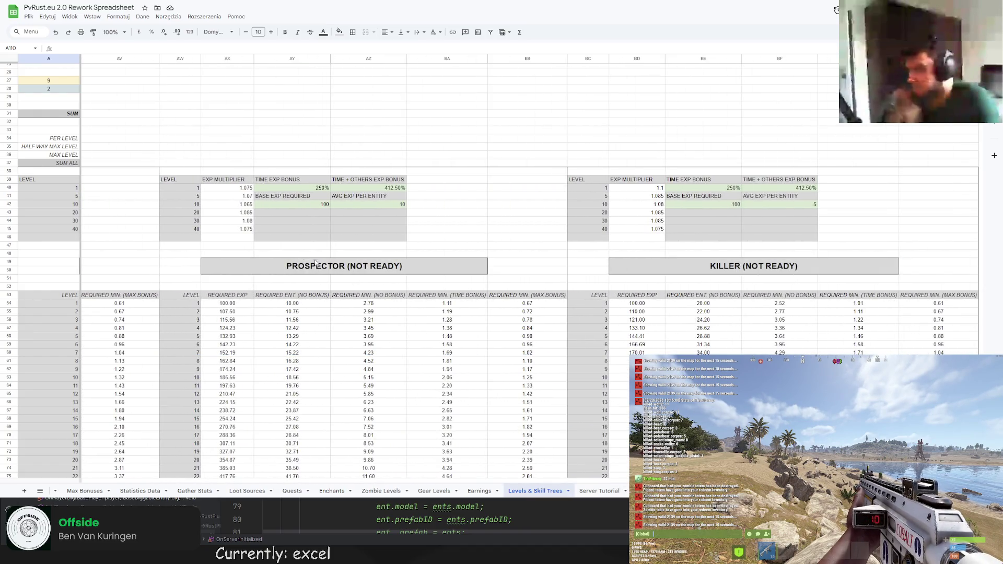
{"action": "left_click", "coordinate": [249, 213]}
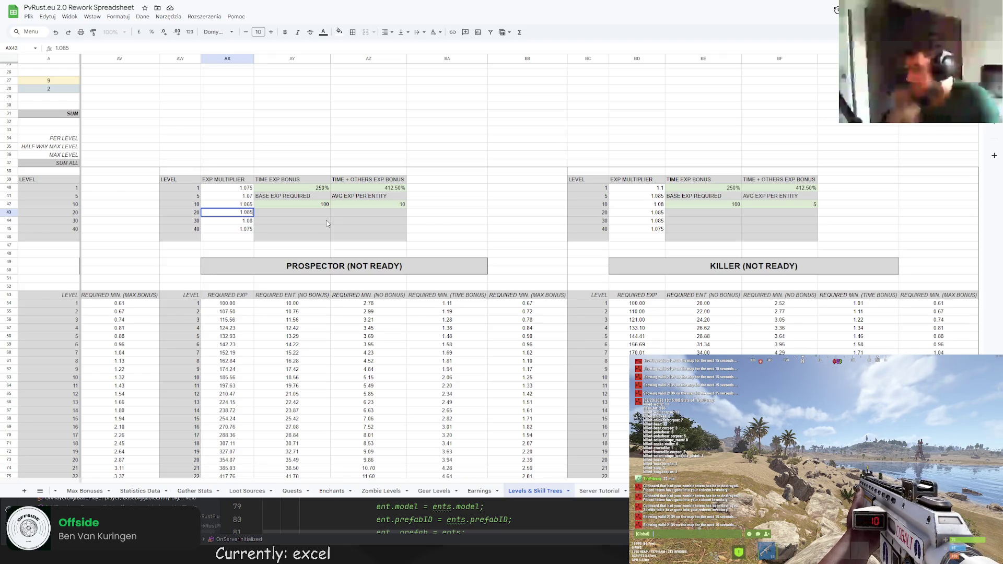
{"action": "key", "text": "Up"}
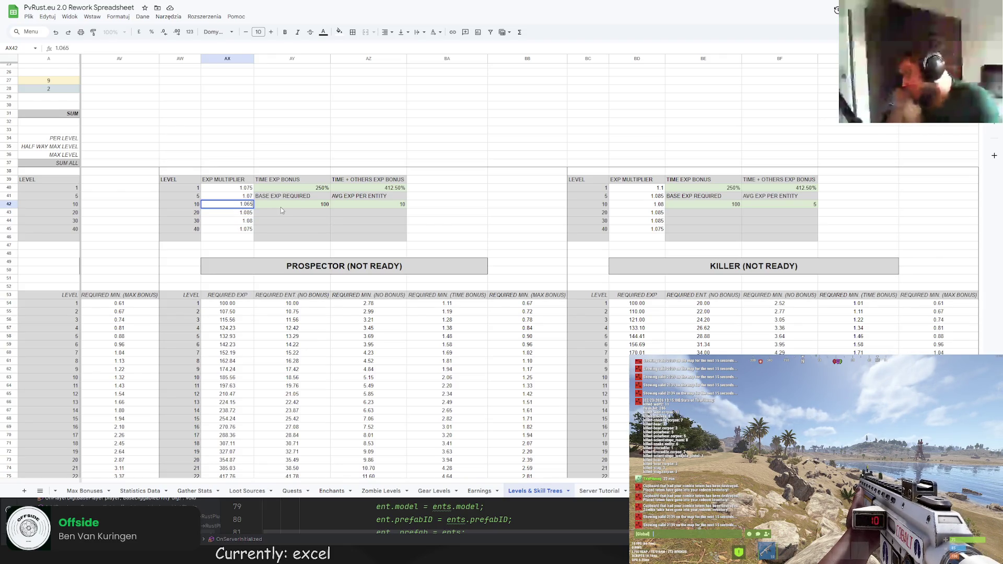
{"action": "key", "text": "F2"}
{"action": "key", "text": "BackSpace"}
{"action": "key", "text": "BackSpace"}
{"action": "type", "text": "7"}
{"action": "key", "text": "Return"}
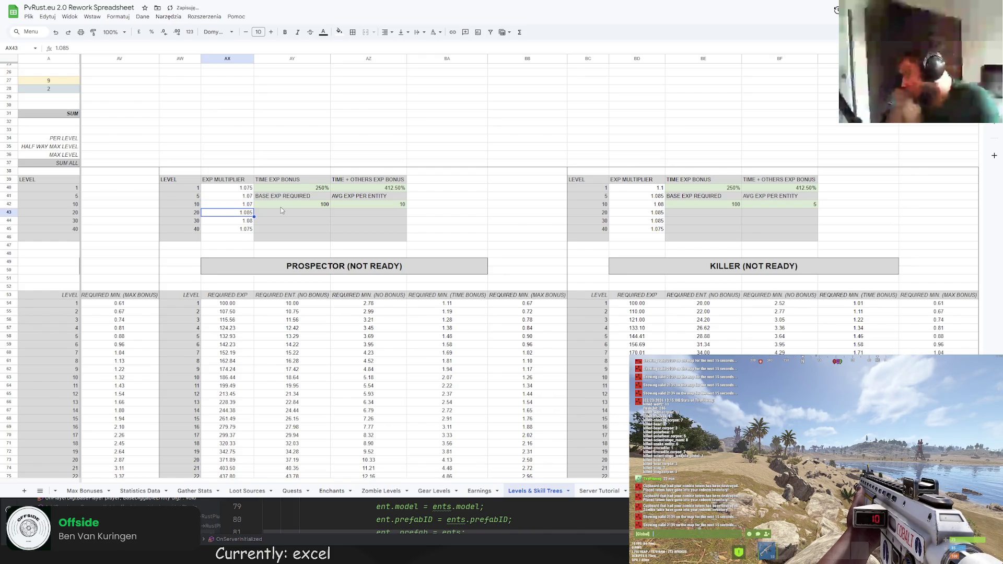
Set the level 20, 30 and 40 multipliers to 1.065, 1.06 and 1.055
{"action": "type", "text": "65"}
{"action": "key", "text": "Return"}
{"action": "key", "text": "F2"}
{"action": "key", "text": "BackSpace"}
{"action": "type", "text": "5"}
{"action": "key", "text": "Return"}
{"action": "key", "text": "F2"}
{"action": "key", "text": "BackSpace"}
{"action": "key", "text": "BackSpace"}
{"action": "type", "text": "5"}
{"action": "key", "text": "Return"}
{"action": "scroll", "coordinate": [391, 399], "scroll_direction": "down", "scroll_amount": 6}
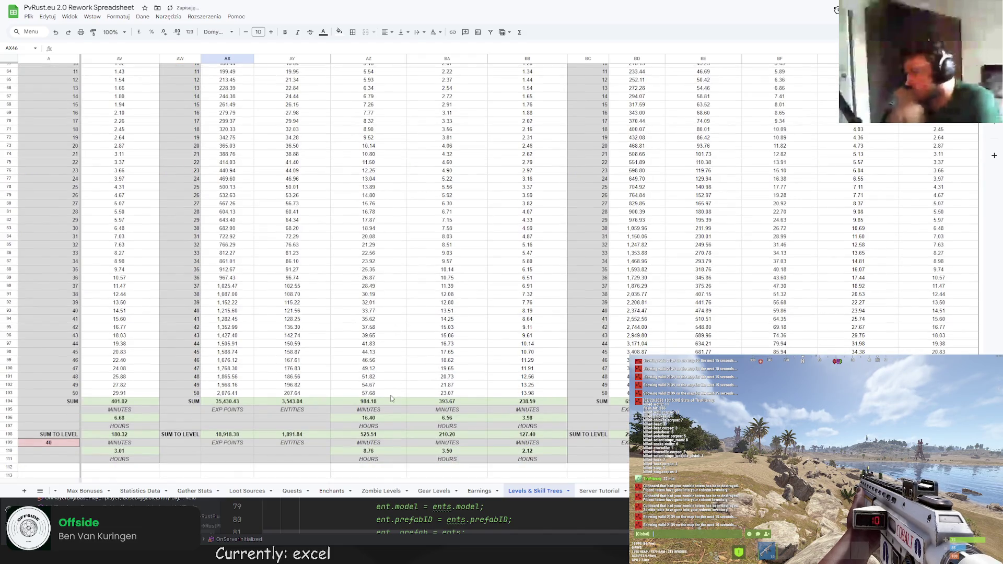
{"action": "scroll", "coordinate": [311, 199], "scroll_direction": "up", "scroll_amount": 5}
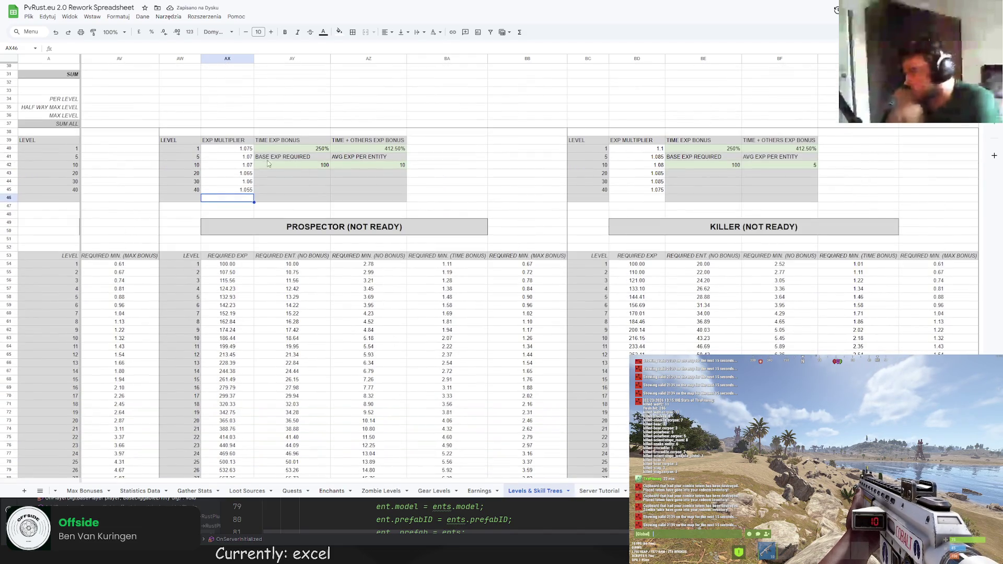
Enter 1.08 for level 1 and 1.075 for levels 5 and 10
{"action": "key", "text": "Up"}
{"action": "key", "text": "Up"}
{"action": "key", "text": "Up"}
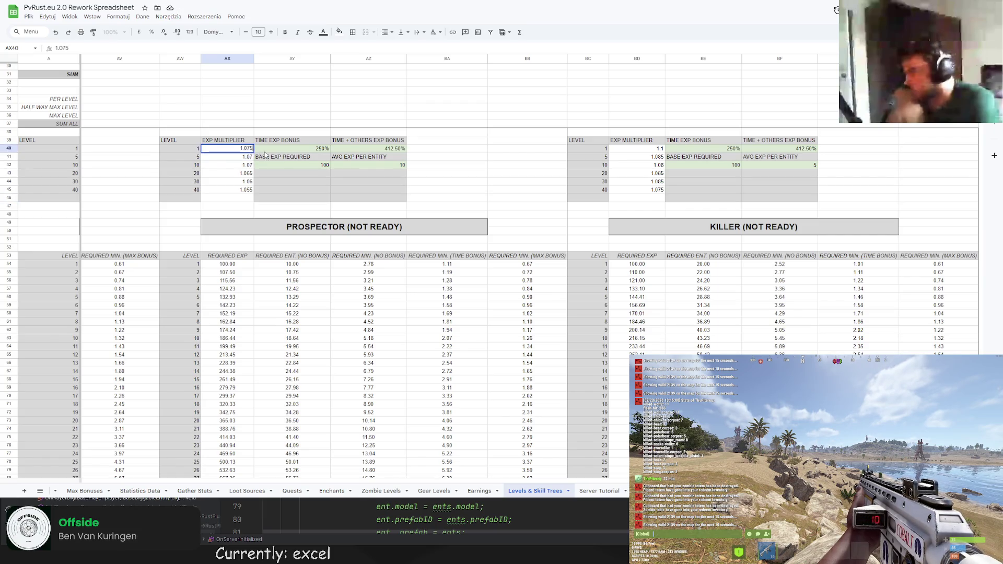
{"action": "type", "text": "1.08"}
{"action": "key", "text": "Return"}
{"action": "type", "text": "1.075"}
{"action": "key", "text": "Return"}
{"action": "type", "text": "1.075"}
{"action": "key", "text": "Return"}
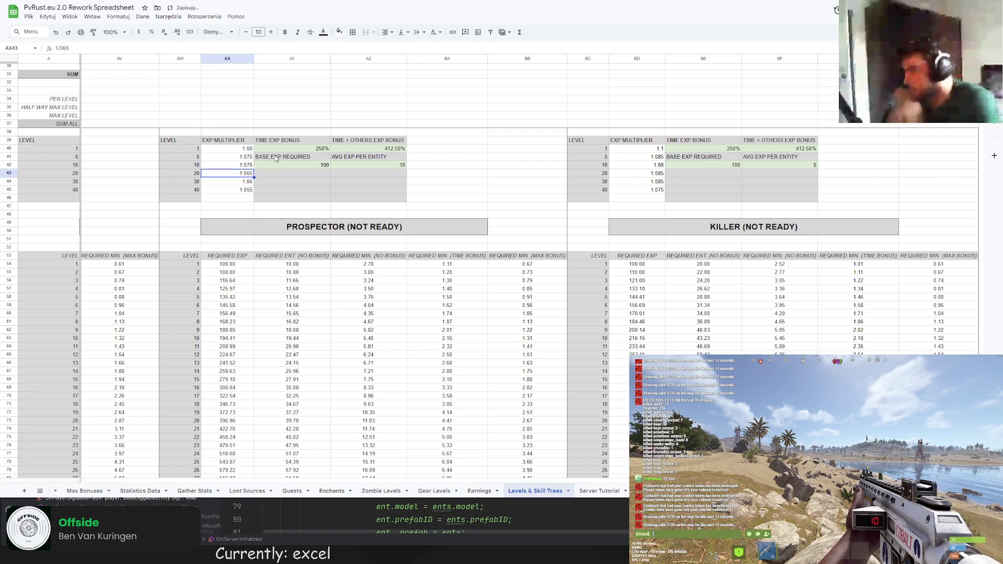
Set the SUM TO LEVEL value in A109 to 10
{"action": "scroll", "coordinate": [554, 456], "scroll_direction": "left", "scroll_amount": 10}
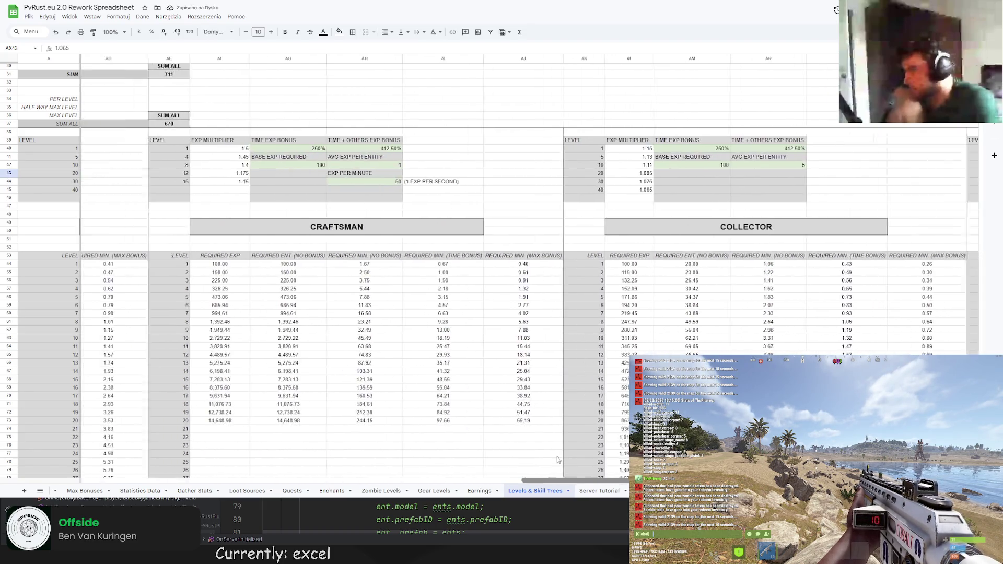
{"action": "scroll", "coordinate": [554, 456], "scroll_direction": "left", "scroll_amount": 10}
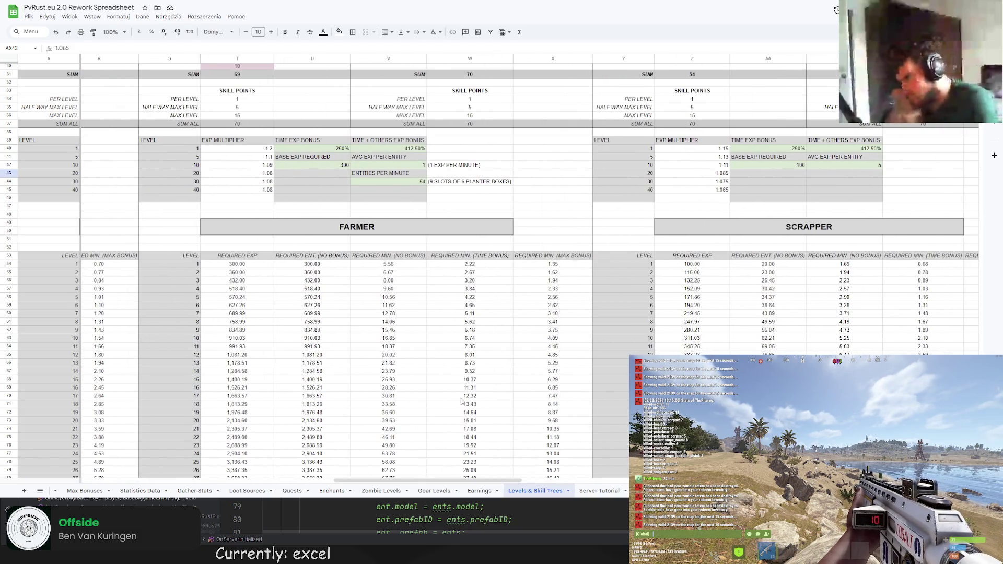
{"action": "mouse_move", "coordinate": [409, 484]}
{"action": "left_mouse_down"}
{"action": "mouse_move", "coordinate": [502, 484]}
{"action": "mouse_move", "coordinate": [569, 418]}
{"action": "mouse_move", "coordinate": [594, 251]}
{"action": "left_mouse_up"}
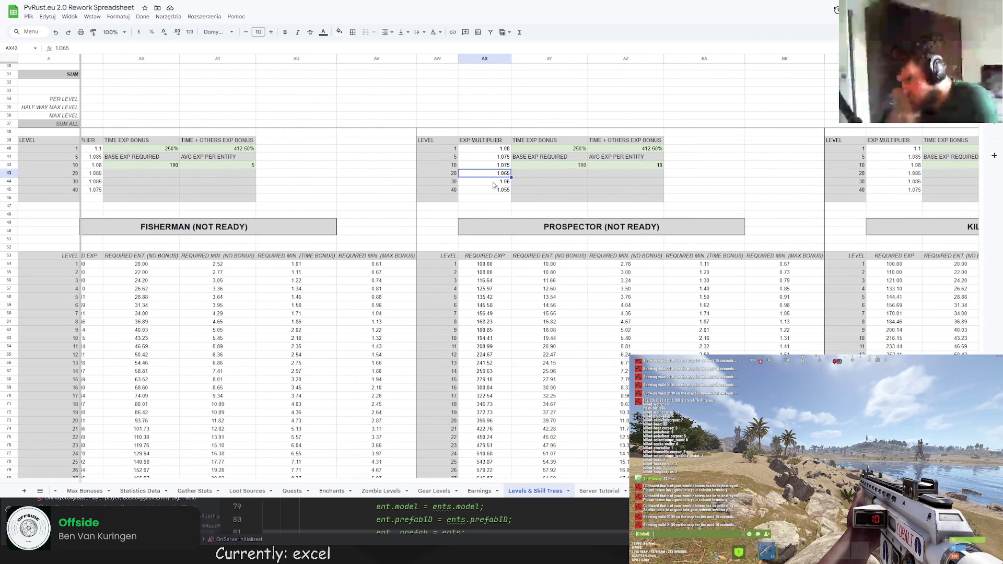
{"action": "scroll", "coordinate": [510, 198], "scroll_direction": "down", "scroll_amount": 5}
{"action": "scroll", "coordinate": [414, 321], "scroll_direction": "down", "scroll_amount": 3}
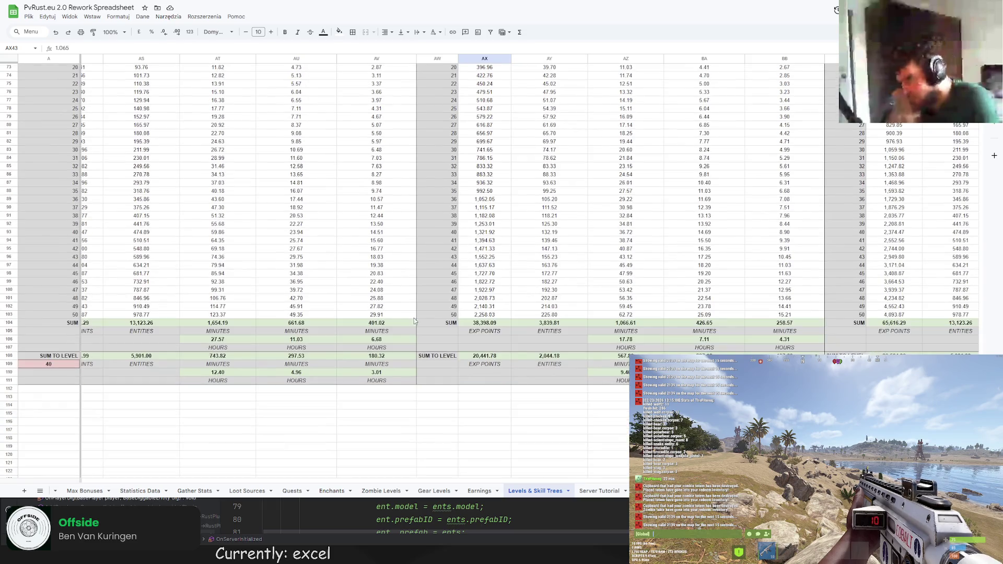
{"action": "double_click", "coordinate": [67, 364]}
{"action": "type", "text": "10"}
{"action": "key", "text": "Return"}
Change A109 to level 20 and compare the skill tree sums
{"action": "scroll", "coordinate": [377, 472], "scroll_direction": "left", "scroll_amount": 10}
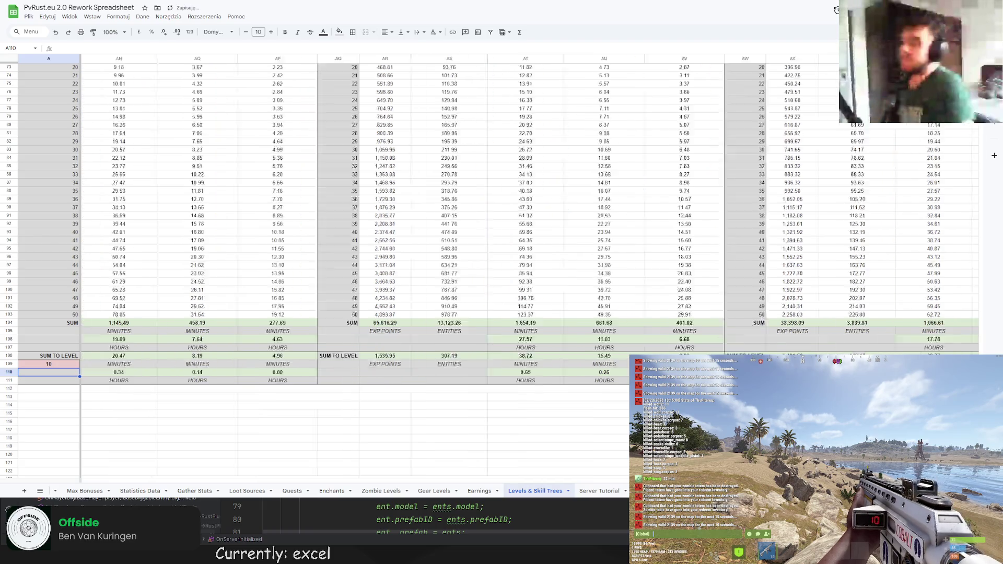
{"action": "scroll", "coordinate": [377, 472], "scroll_direction": "left", "scroll_amount": 4}
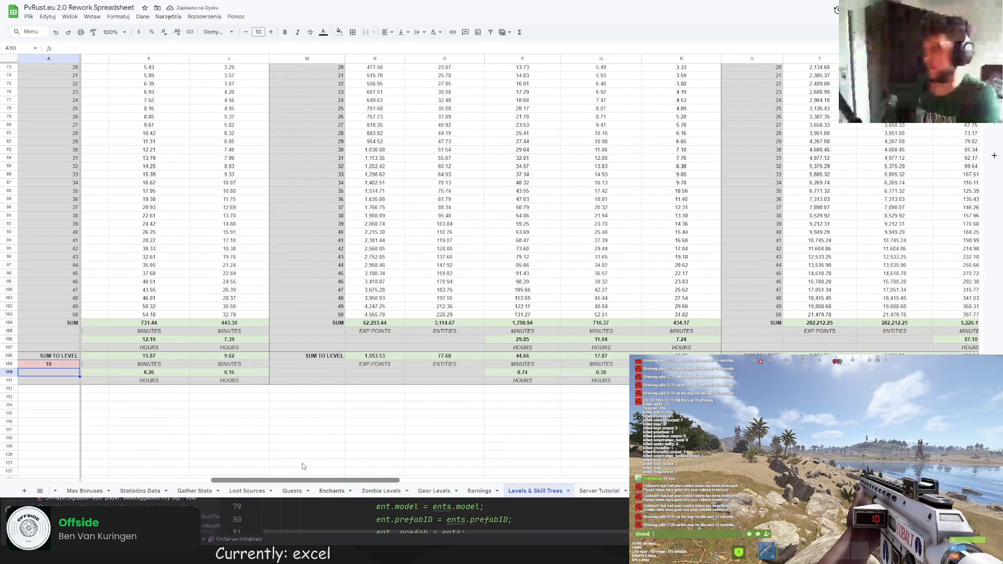
{"action": "left_click", "coordinate": [62, 365]}
{"action": "type", "text": "20"}
{"action": "key", "text": "Return"}
{"action": "scroll", "coordinate": [314, 473], "scroll_direction": "right", "scroll_amount": 12}
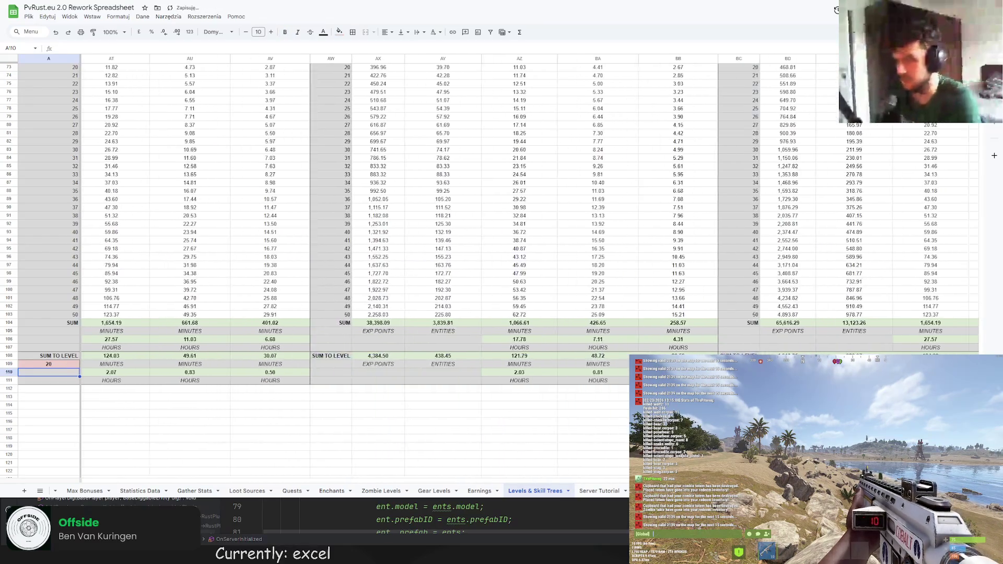
{"action": "scroll", "coordinate": [38, 390], "scroll_direction": "up", "scroll_amount": 5}
{"action": "scroll", "coordinate": [37, 390], "scroll_direction": "down", "scroll_amount": 5}
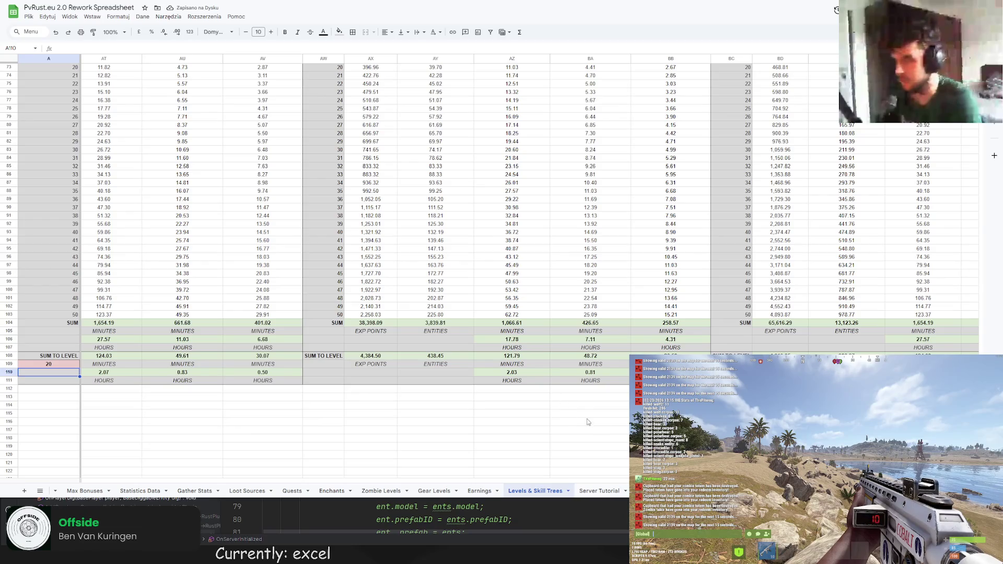
Change A109 to level 30 and compare the totals across the sheet
{"action": "double_click", "coordinate": [66, 365]}
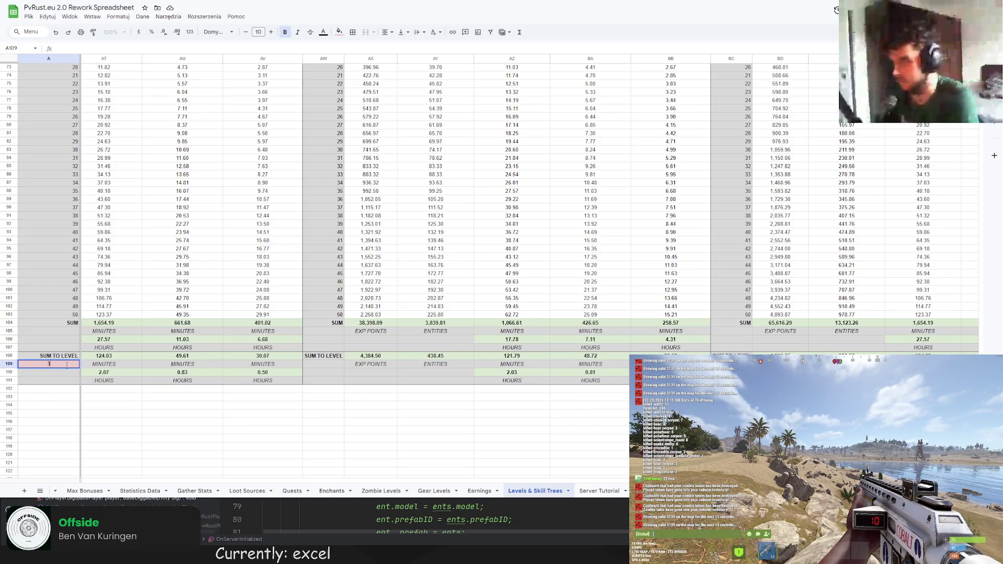
{"action": "type", "text": "0"}
{"action": "key", "text": "Return"}
{"action": "scroll", "coordinate": [200, 470], "scroll_direction": "left", "scroll_amount": 15}
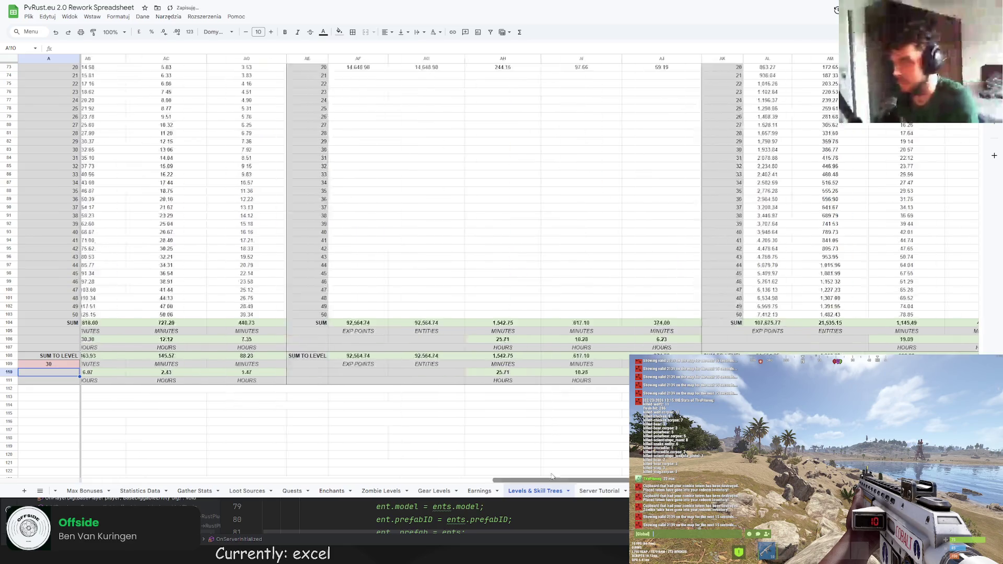
{"action": "scroll", "coordinate": [200, 470], "scroll_direction": "right", "scroll_amount": 15}
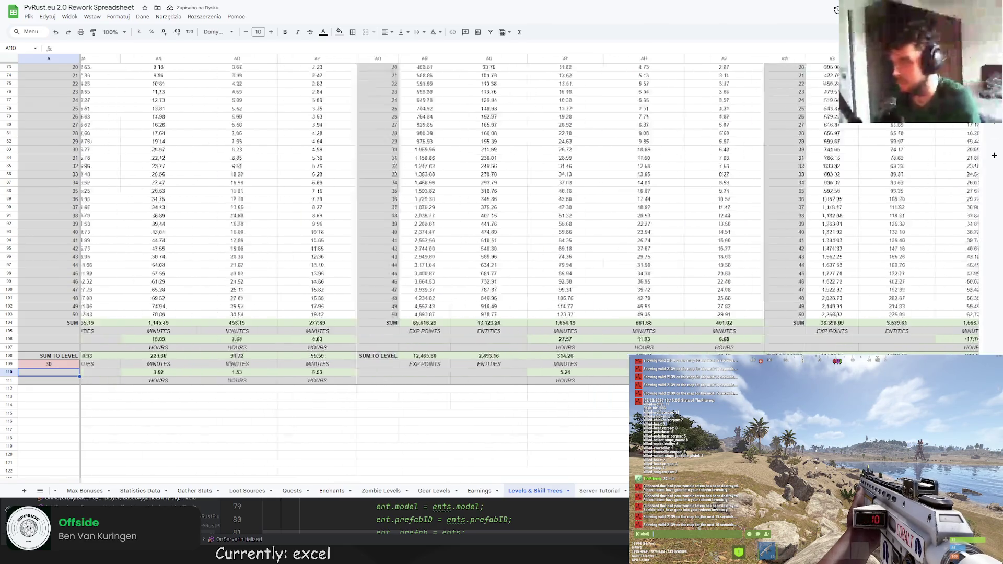
{"action": "scroll", "coordinate": [366, 267], "scroll_direction": "up", "scroll_amount": 10}
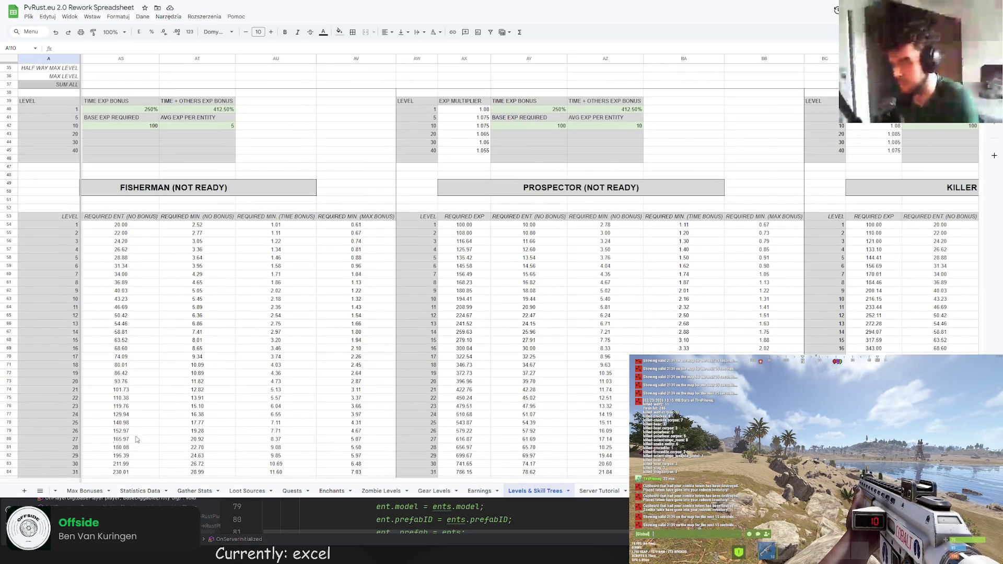
{"action": "scroll", "coordinate": [136, 440], "scroll_direction": "down", "scroll_amount": 11}
Change A109 to level 40 and review the recalculated sums
{"action": "left_click", "coordinate": [54, 404]}
{"action": "double_click", "coordinate": [54, 403]}
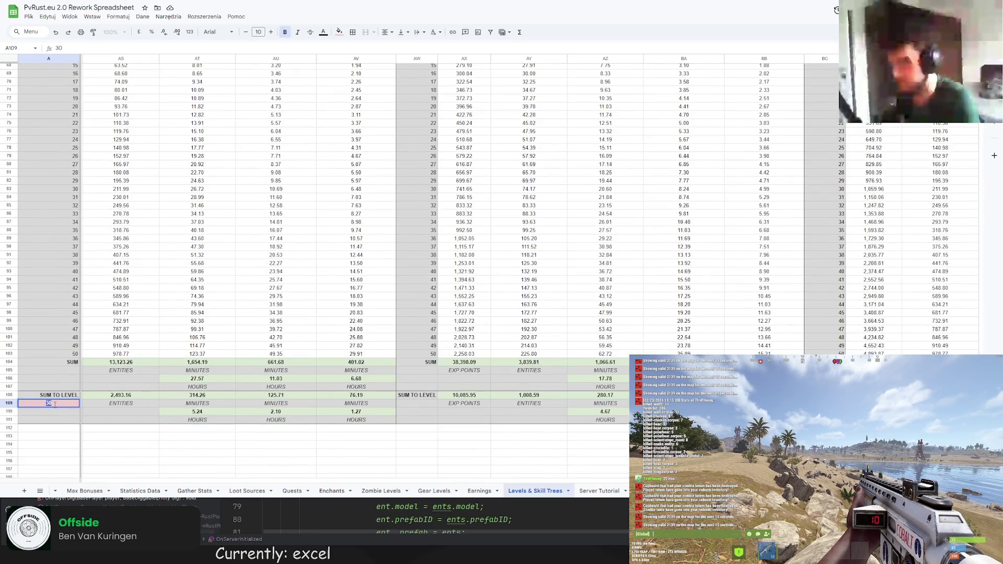
{"action": "type", "text": "40"}
{"action": "key", "text": "Return"}
{"action": "scroll", "coordinate": [174, 457], "scroll_direction": "left", "scroll_amount": 15}
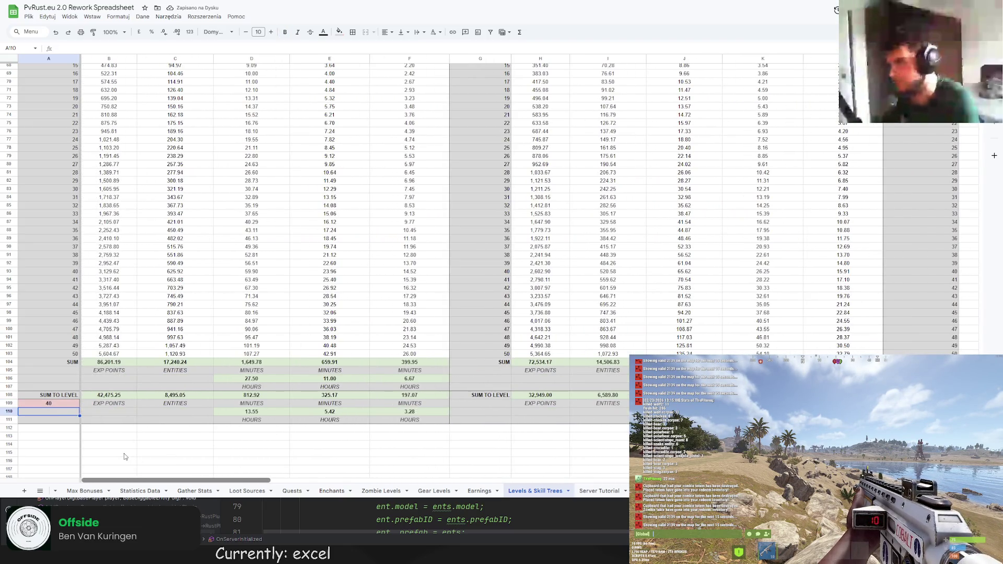
{"action": "scroll", "coordinate": [124, 454], "scroll_direction": "right", "scroll_amount": 15}
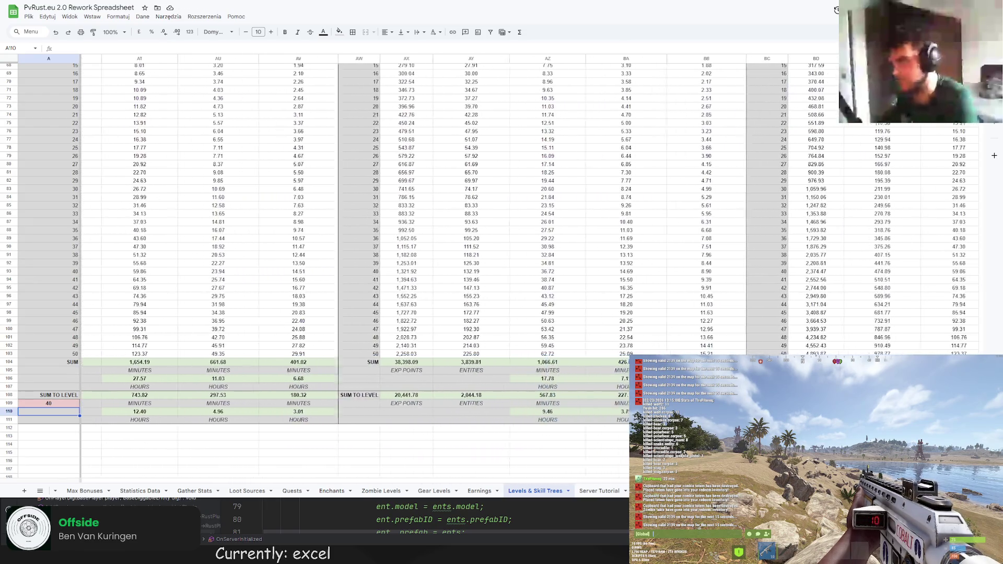
{"action": "scroll", "coordinate": [366, 262], "scroll_direction": "right", "scroll_amount": 2}
{"action": "left_click", "coordinate": [621, 378]}
{"action": "scroll", "coordinate": [403, 311], "scroll_direction": "up", "scroll_amount": 10}
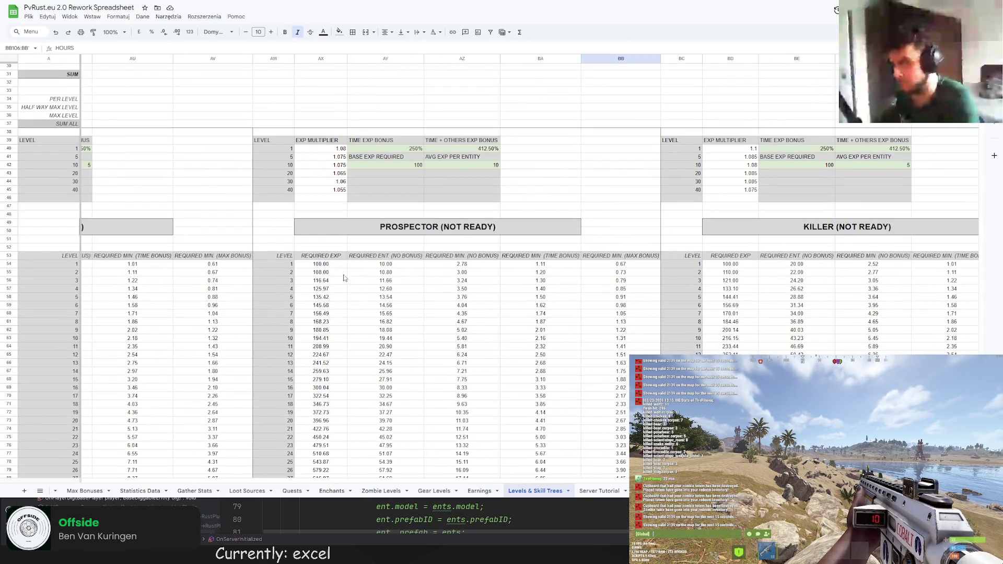
{"action": "scroll", "coordinate": [343, 277], "scroll_direction": "down", "scroll_amount": 10}
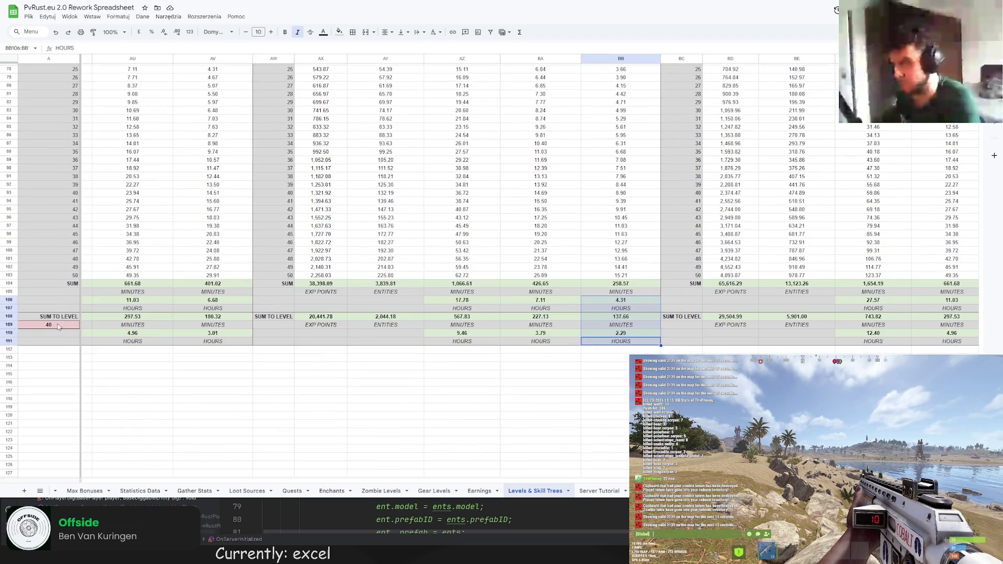
Set A109 to level 50, giving Prospector 38,398.09 EXP over 3,839.81 entities
{"action": "left_click", "coordinate": [59, 327]}
{"action": "type", "text": "50"}
{"action": "key", "text": "Return"}
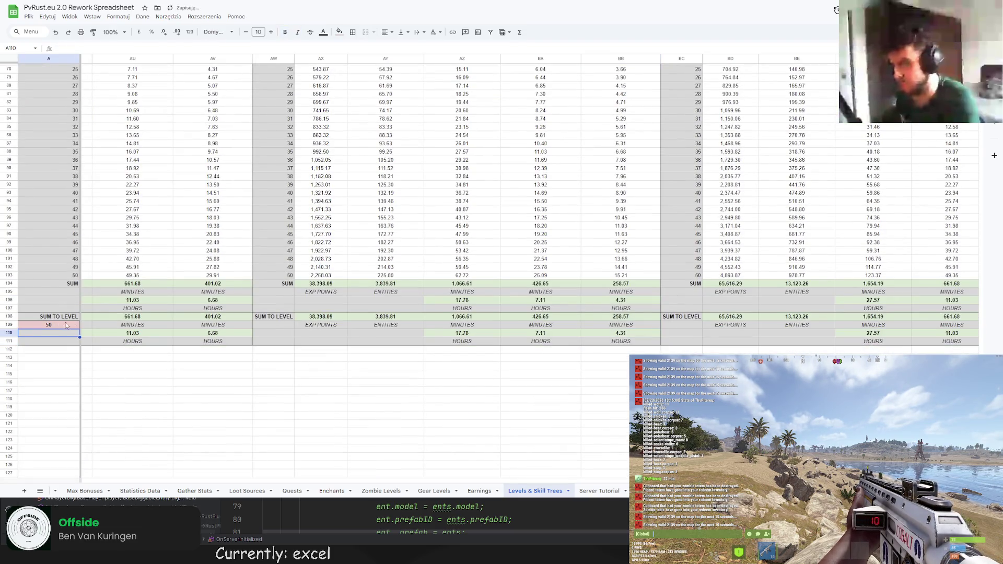
{"action": "scroll", "coordinate": [343, 157], "scroll_direction": "up", "scroll_amount": 10}
{"action": "left_click", "coordinate": [330, 111]}
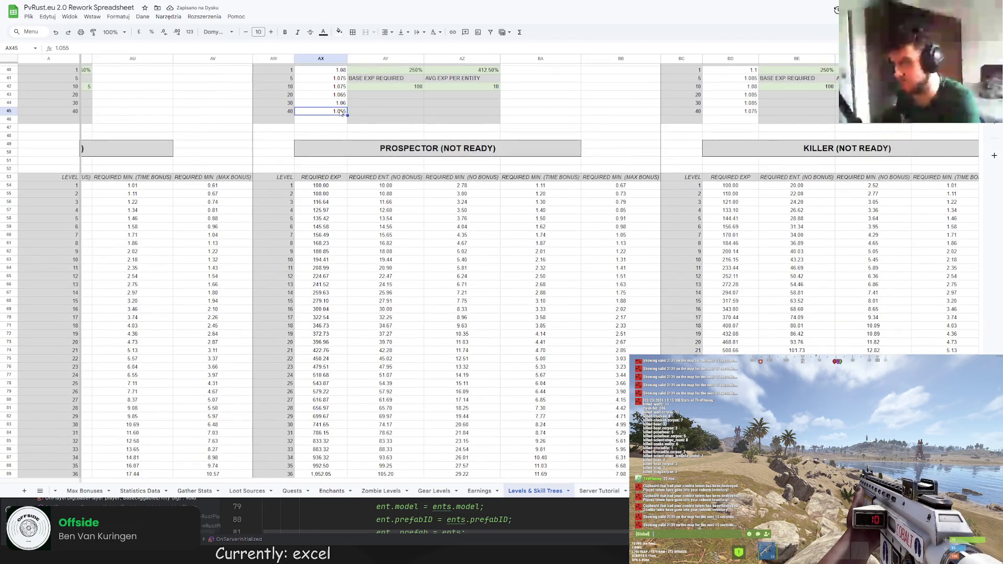
Set Prospector's level 20, 30 and 40 EXP multipliers (AX43–AX45) to 1.07
{"action": "key", "text": "Return"}
{"action": "scroll", "coordinate": [443, 176], "scroll_direction": "down", "scroll_amount": 7}
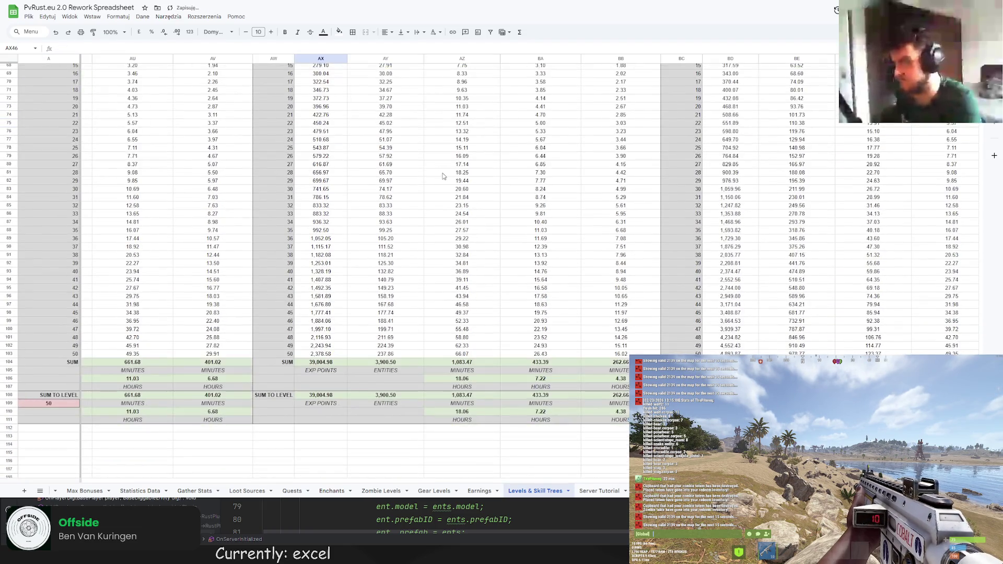
{"action": "scroll", "coordinate": [486, 187], "scroll_direction": "up", "scroll_amount": 10}
{"action": "key", "text": "Up"}
{"action": "key", "text": "Up"}
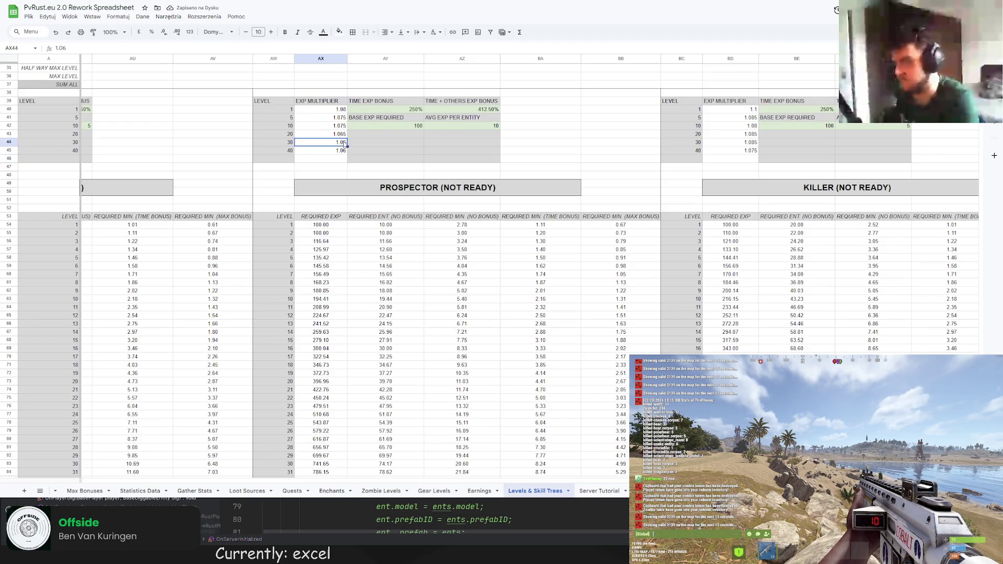
{"action": "key", "text": "Up"}
{"action": "key", "text": "Up"}
{"action": "key", "text": "Down"}
{"action": "type", "text": "1.07"}
{"action": "key", "text": "Return"}
{"action": "type", "text": "1.07"}
{"action": "key", "text": "Return"}
{"action": "key", "text": "Down"}
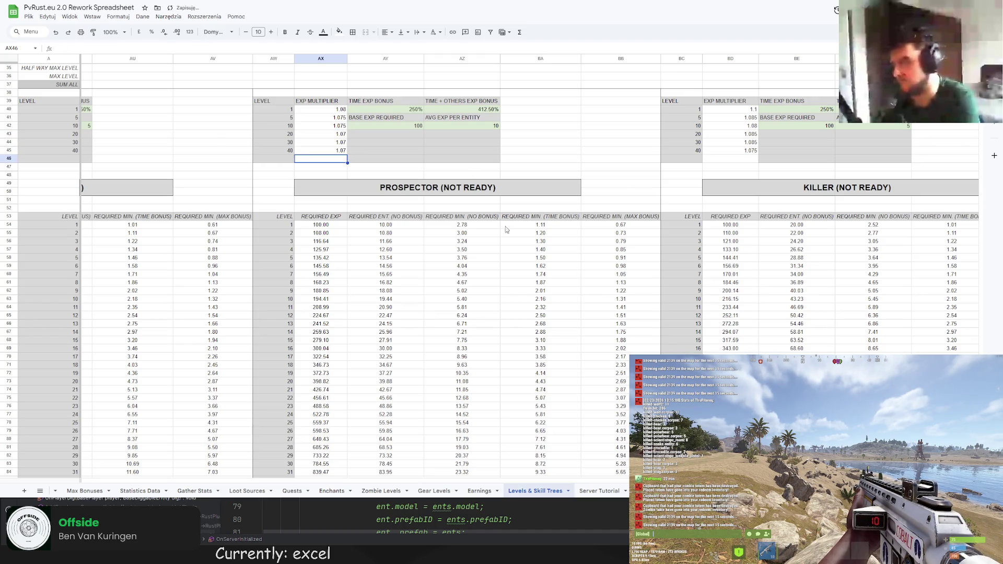
{"action": "scroll", "coordinate": [521, 320], "scroll_direction": "down", "scroll_amount": 12}
{"action": "scroll", "coordinate": [365, 469], "scroll_direction": "left", "scroll_amount": 15}
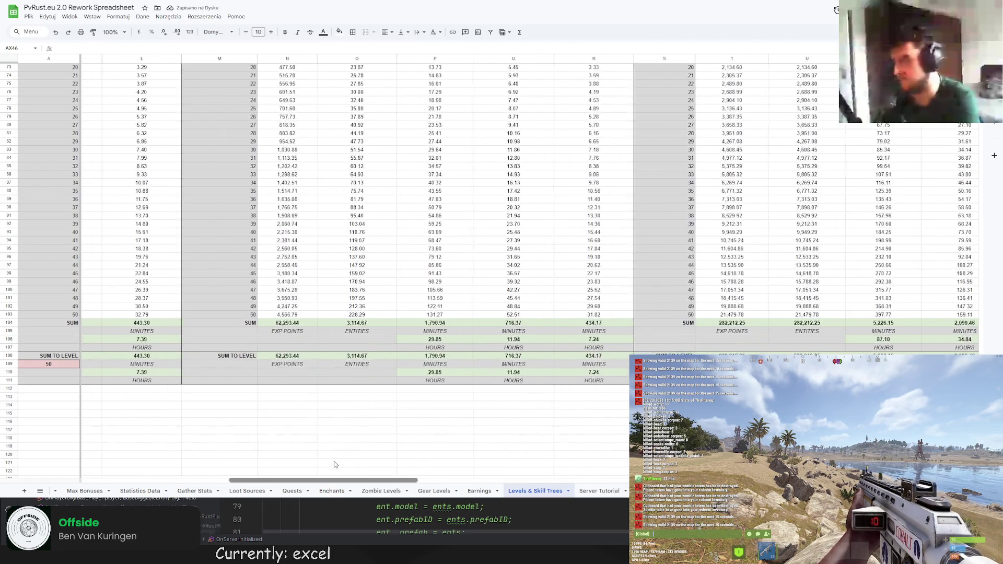
Lower the sum-to-level value in A109 from 50 to 30
{"action": "scroll", "coordinate": [364, 470], "scroll_direction": "right", "scroll_amount": 15}
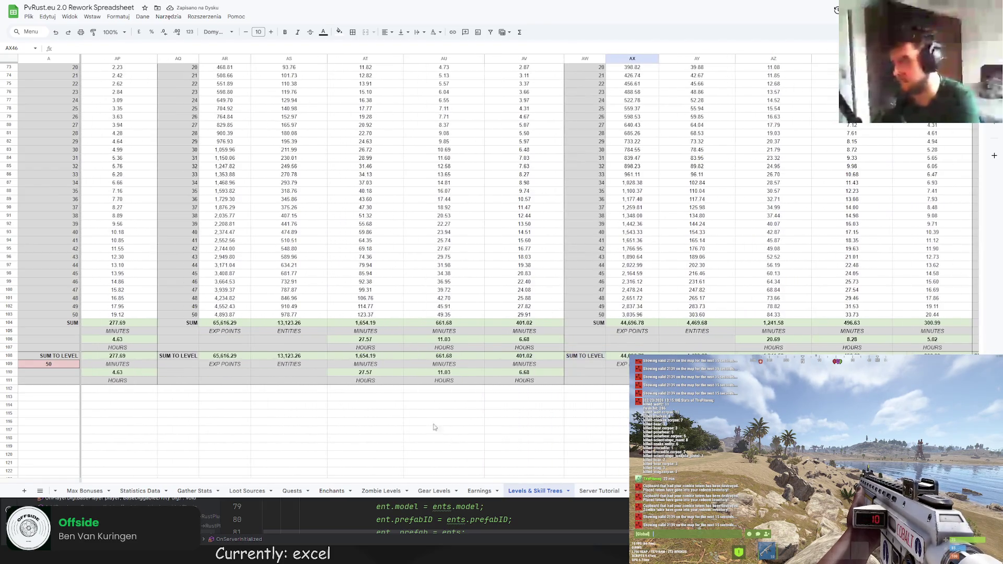
{"action": "left_click", "coordinate": [62, 367]}
{"action": "key", "text": "ctrl+a"}
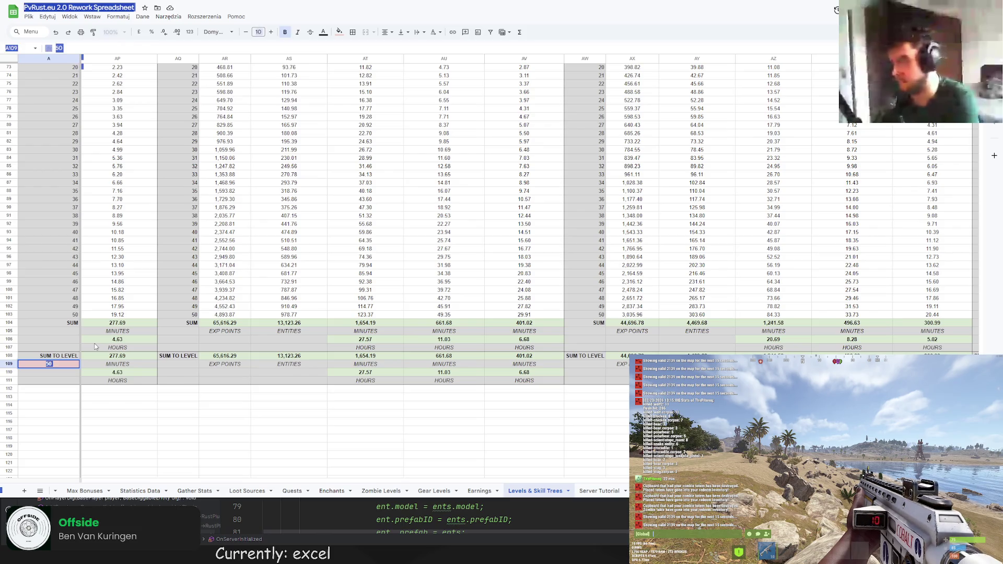
{"action": "key", "text": "F2"}
{"action": "left_click", "coordinate": [35, 366]}
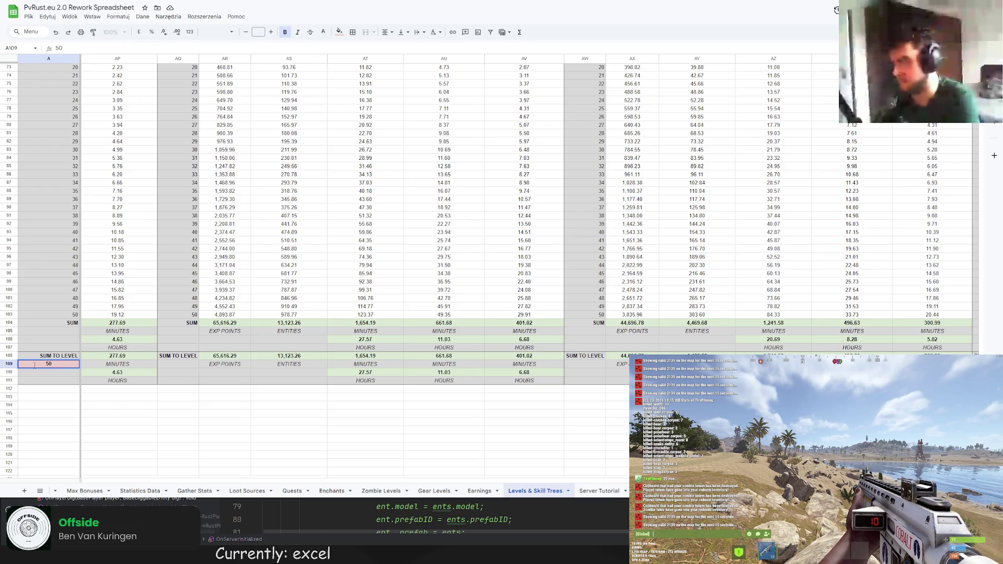
{"action": "type", "text": "30"}
{"action": "key", "text": "Return"}
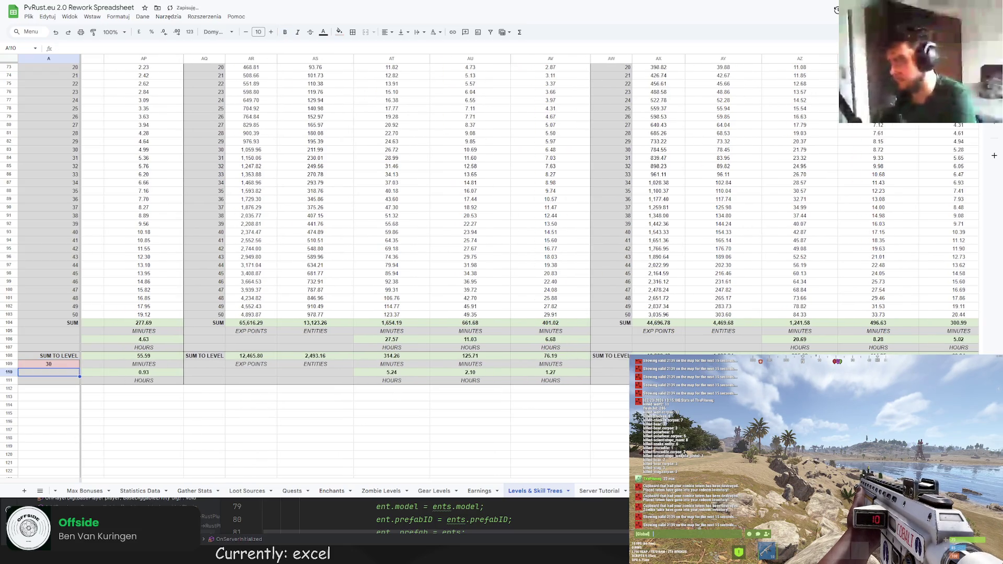
Add a HERE note in AT112 and move it to AZ112
{"action": "left_click", "coordinate": [398, 390]}
{"action": "type", "text": "HERE"}
{"action": "key", "text": "Return"}
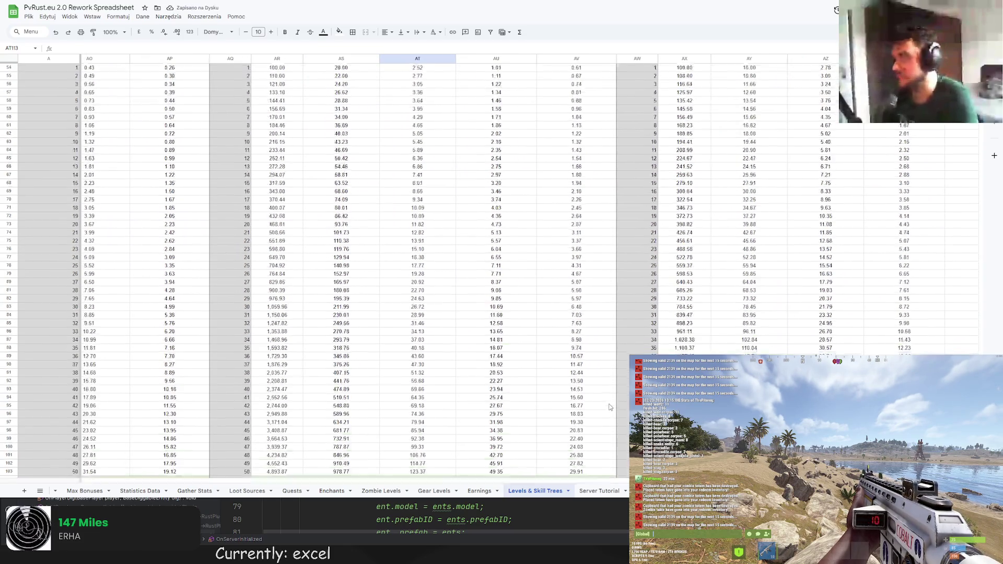
{"action": "scroll", "coordinate": [610, 407], "scroll_direction": "up", "scroll_amount": 5}
{"action": "scroll", "coordinate": [610, 407], "scroll_direction": "down", "scroll_amount": 4}
{"action": "left_click", "coordinate": [393, 429]}
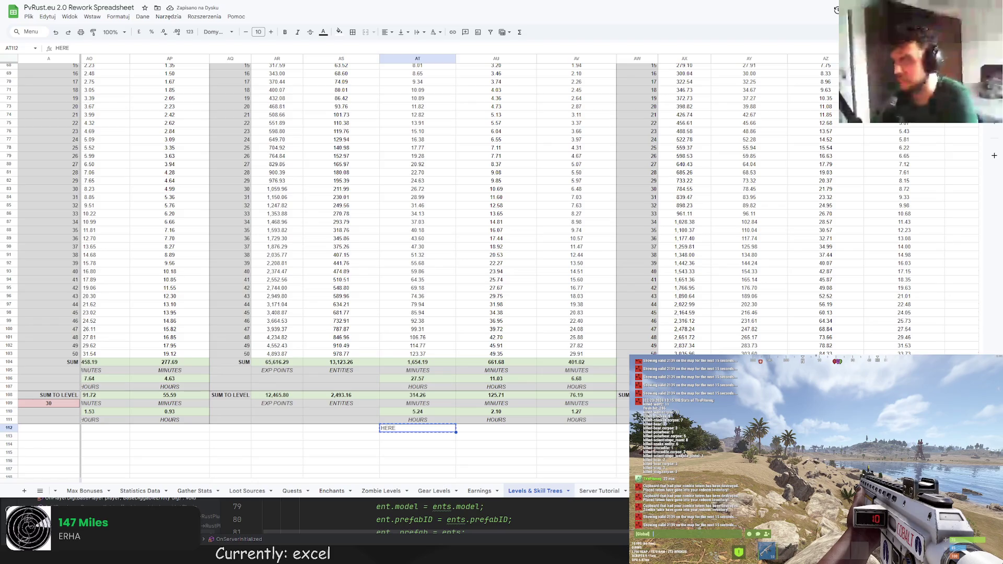
{"action": "left_click_drag", "start_coordinate": [380, 427], "coordinate": [825, 428]}
{"action": "scroll", "coordinate": [314, 261], "scroll_direction": "right", "scroll_amount": 4}
{"action": "scroll", "coordinate": [314, 261], "scroll_direction": "up", "scroll_amount": 5}
{"action": "scroll", "coordinate": [313, 261], "scroll_direction": "down", "scroll_amount": 5}
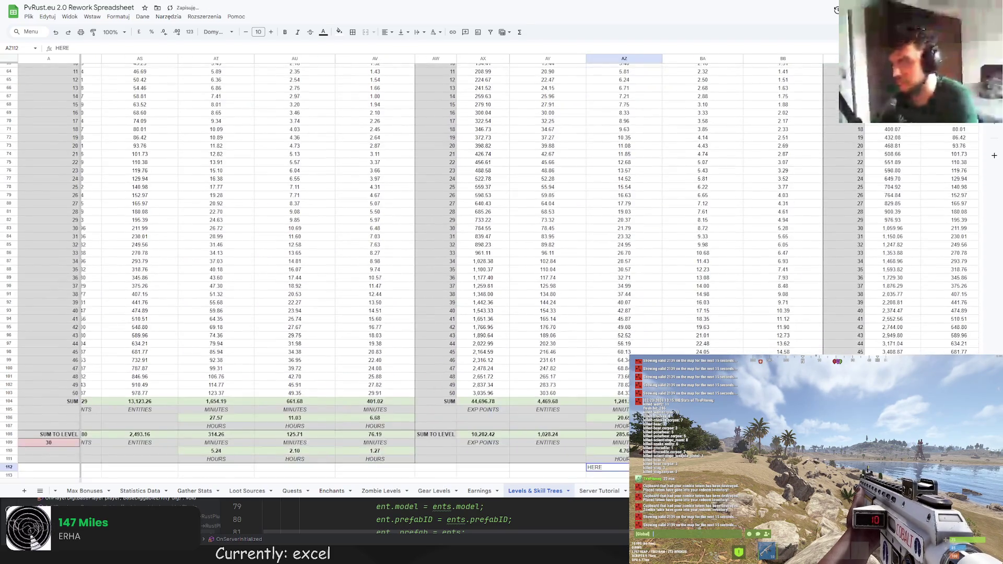
{"action": "left_click", "coordinate": [703, 430]}
{"action": "scroll", "coordinate": [272, 464], "scroll_direction": "left", "scroll_amount": 15}
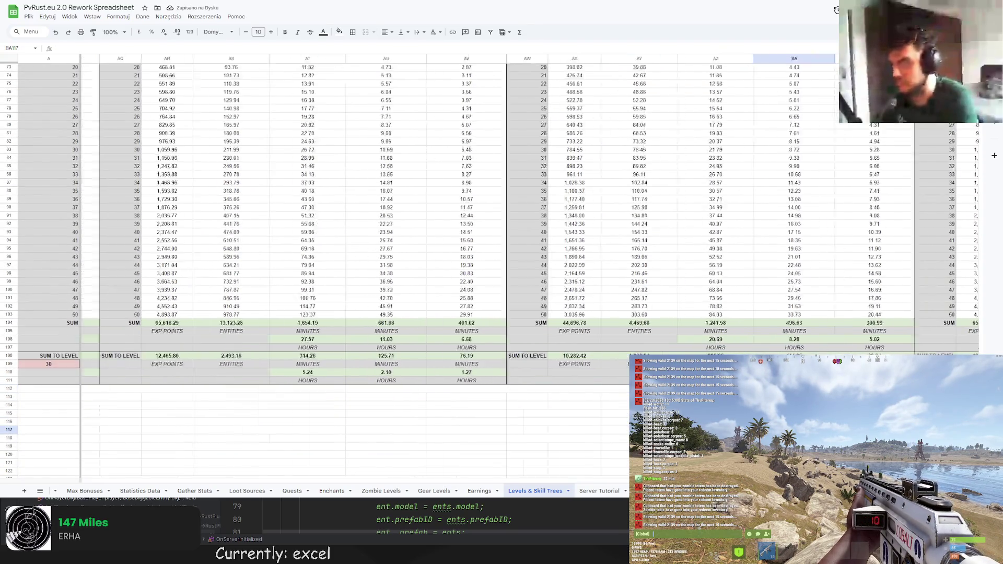
{"action": "scroll", "coordinate": [272, 464], "scroll_direction": "left", "scroll_amount": 3}
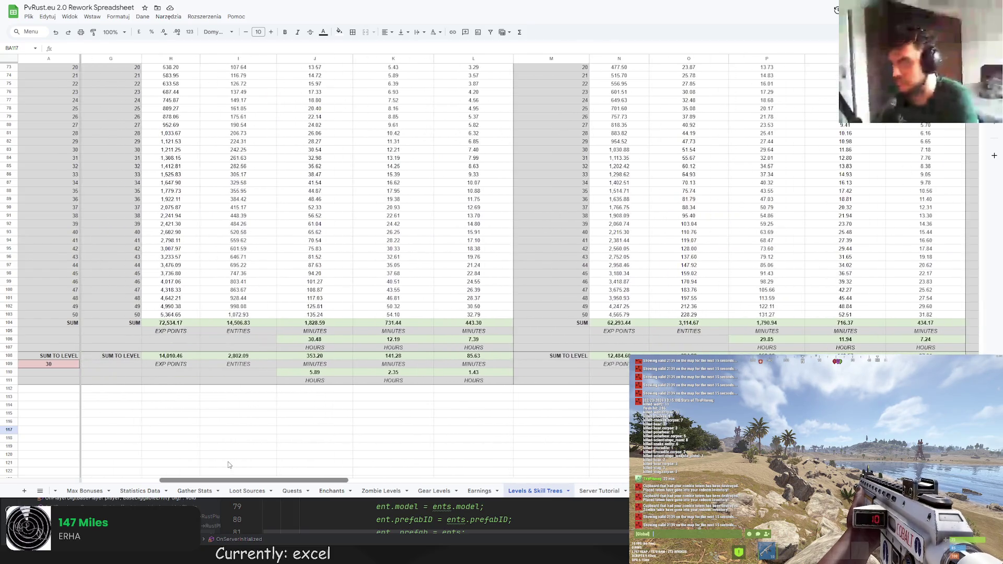
Set A109 to 40 and check Prospector's 21,880.87 EXP over 2,188.09 entities
{"action": "left_click", "coordinate": [49, 364]}
{"action": "type", "text": "40"}
{"action": "key", "text": "Return"}
{"action": "scroll", "coordinate": [320, 478], "scroll_direction": "right", "scroll_amount": 16}
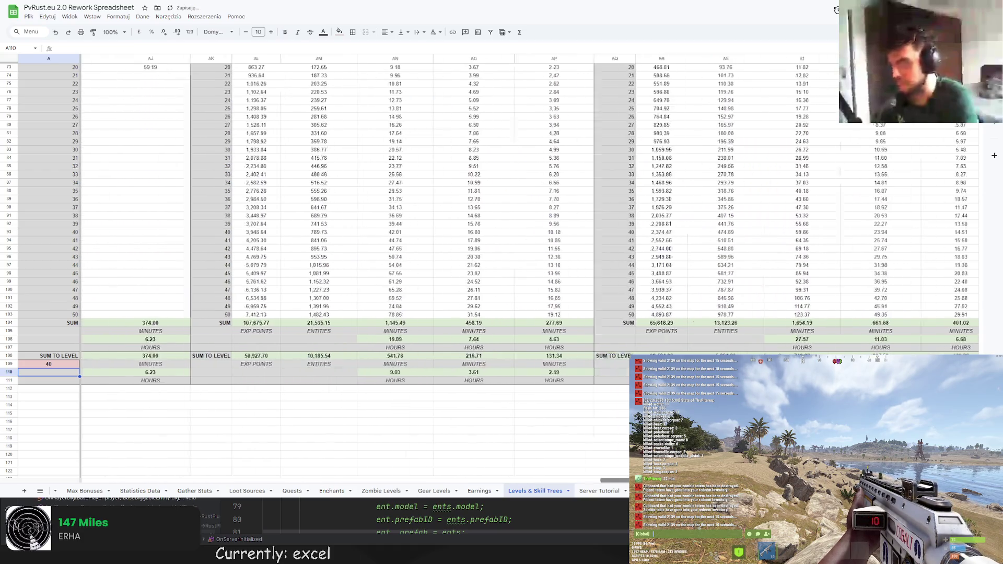
{"action": "scroll", "coordinate": [216, 451], "scroll_direction": "left", "scroll_amount": 18}
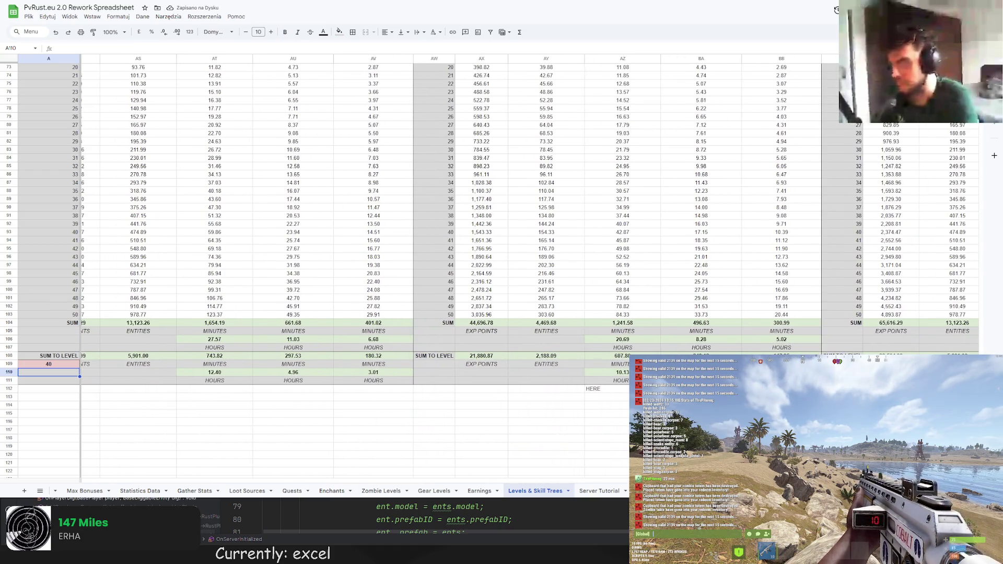
{"action": "scroll", "coordinate": [216, 451], "scroll_direction": "right", "scroll_amount": 16}
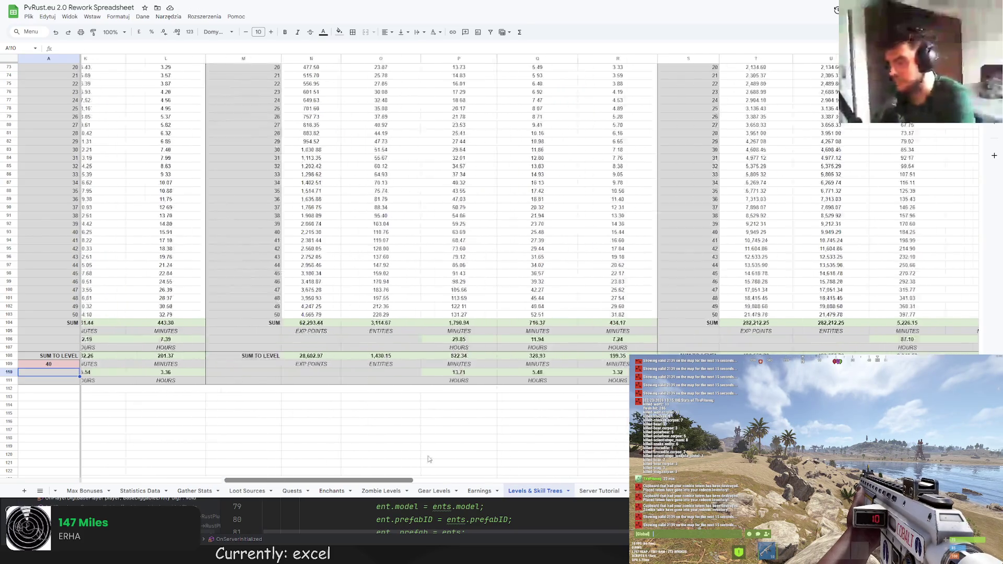
{"action": "scroll", "coordinate": [583, 374], "scroll_direction": "up", "scroll_amount": 8}
{"action": "scroll", "coordinate": [582, 375], "scroll_direction": "up", "scroll_amount": 2}
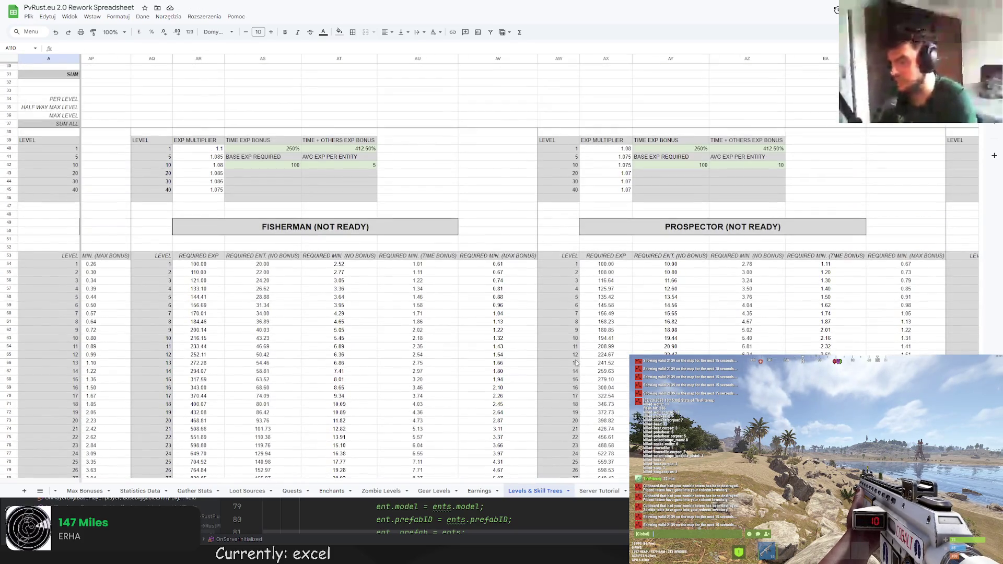
{"action": "scroll", "coordinate": [577, 328], "scroll_direction": "down", "scroll_amount": 10}
{"action": "scroll", "coordinate": [577, 328], "scroll_direction": "down", "scroll_amount": 3}
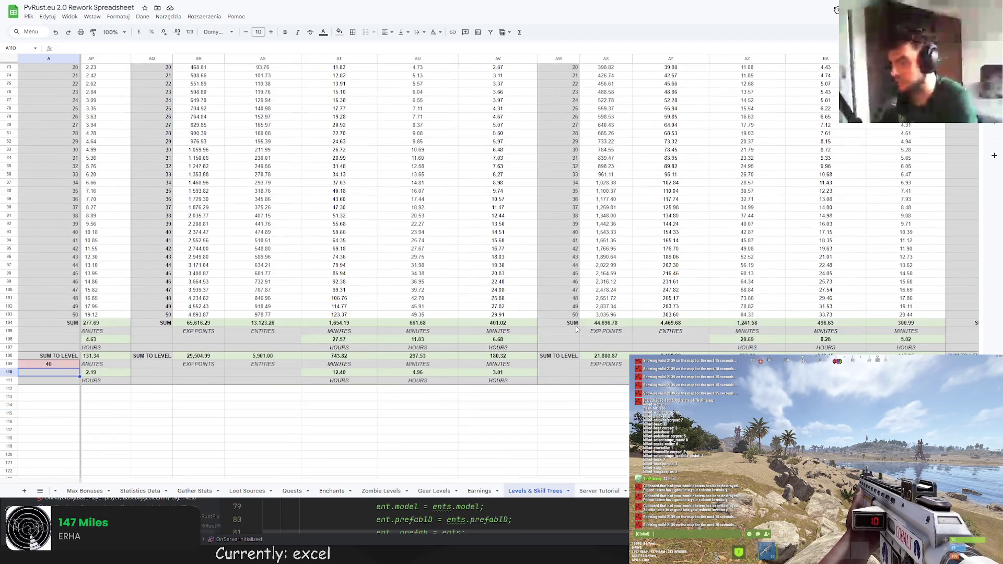
{"action": "left_click", "coordinate": [747, 421]}
{"action": "left_click", "coordinate": [671, 421]}
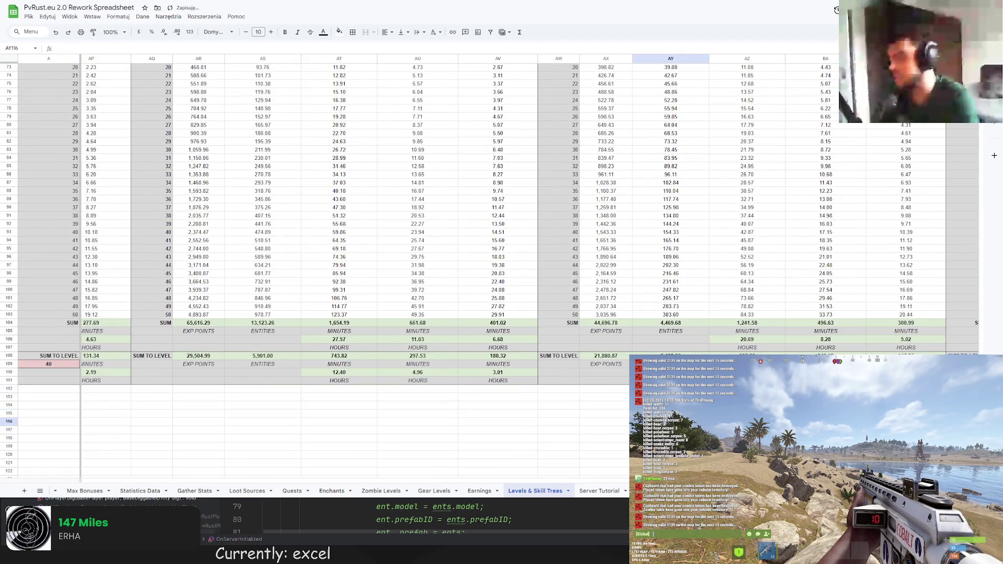
{"action": "scroll", "coordinate": [523, 261], "scroll_direction": "right", "scroll_amount": 6}
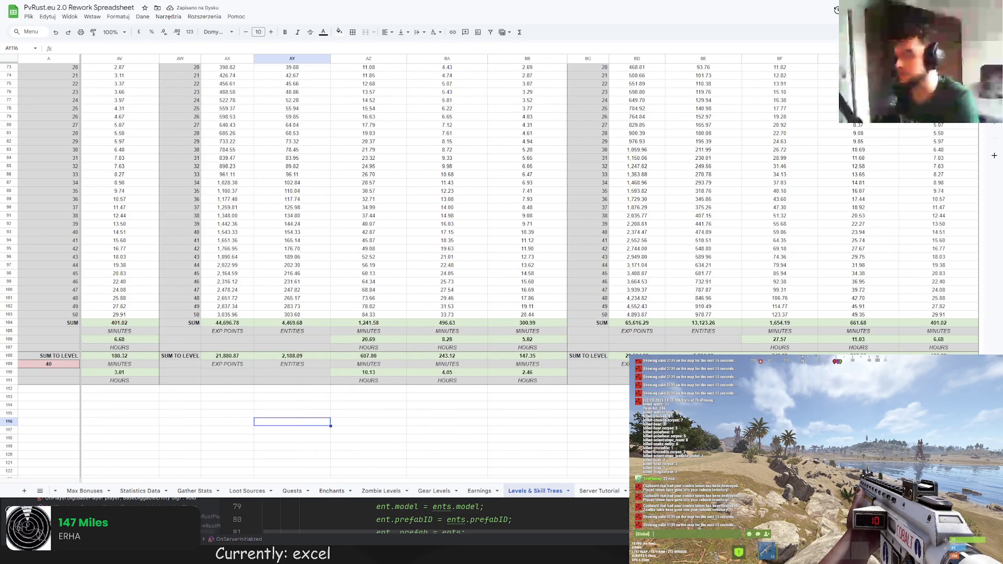
{"action": "scroll", "coordinate": [522, 261], "scroll_direction": "left", "scroll_amount": 3}
{"action": "scroll", "coordinate": [523, 261], "scroll_direction": "up", "scroll_amount": 10}
{"action": "scroll", "coordinate": [522, 261], "scroll_direction": "up", "scroll_amount": 5}
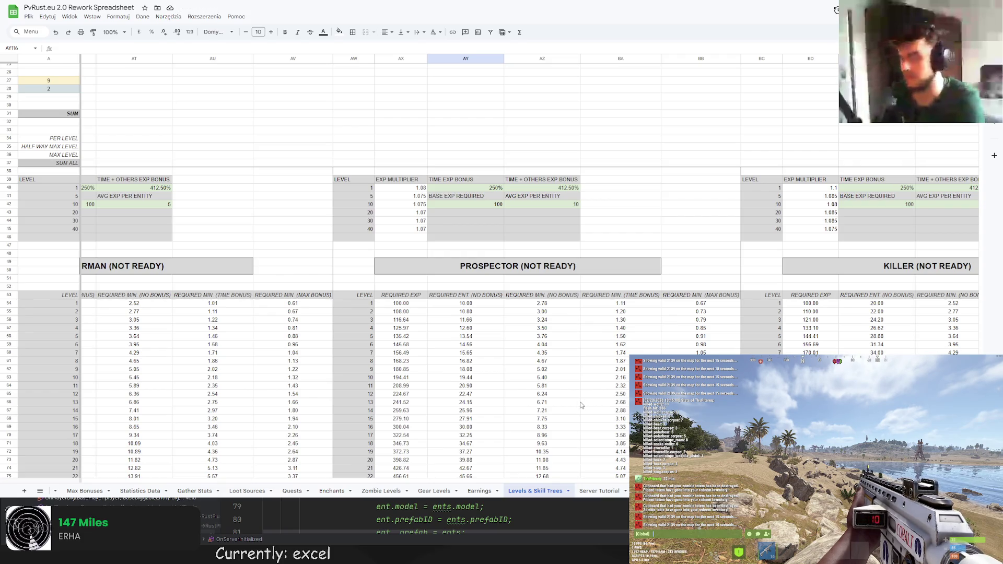
{"action": "scroll", "coordinate": [533, 412], "scroll_direction": "down", "scroll_amount": 17}
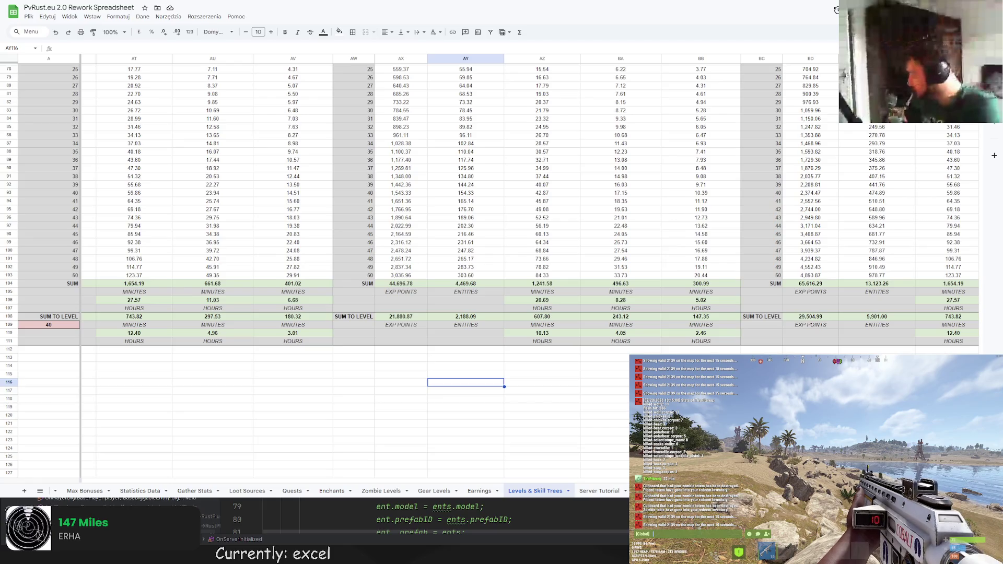
{"action": "scroll", "coordinate": [356, 209], "scroll_direction": "right", "scroll_amount": 3}
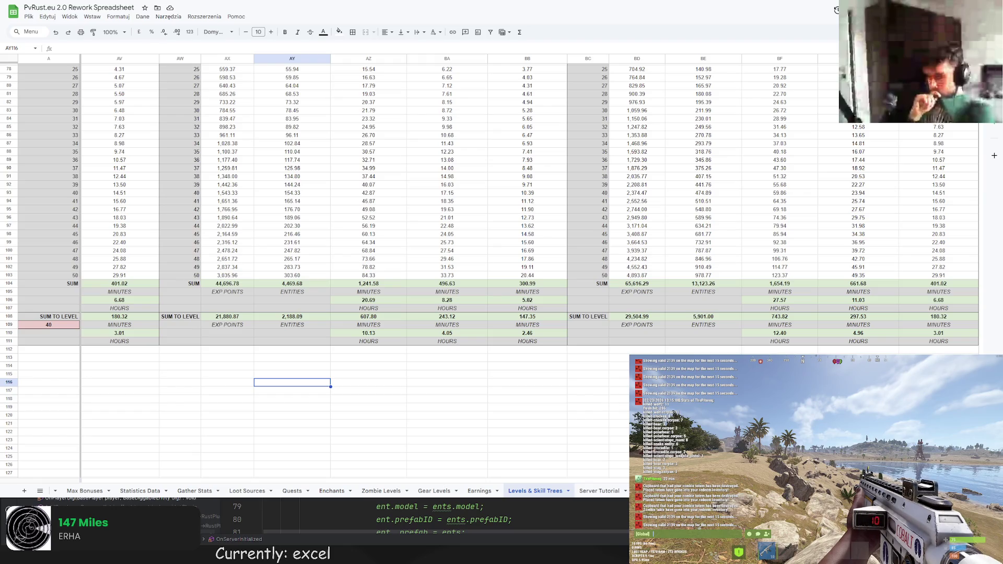
Remove (NOT READY) so the header reads PROSPECTOR, then go to Statistics Data
{"action": "scroll", "coordinate": [366, 262], "scroll_direction": "up", "scroll_amount": 7}
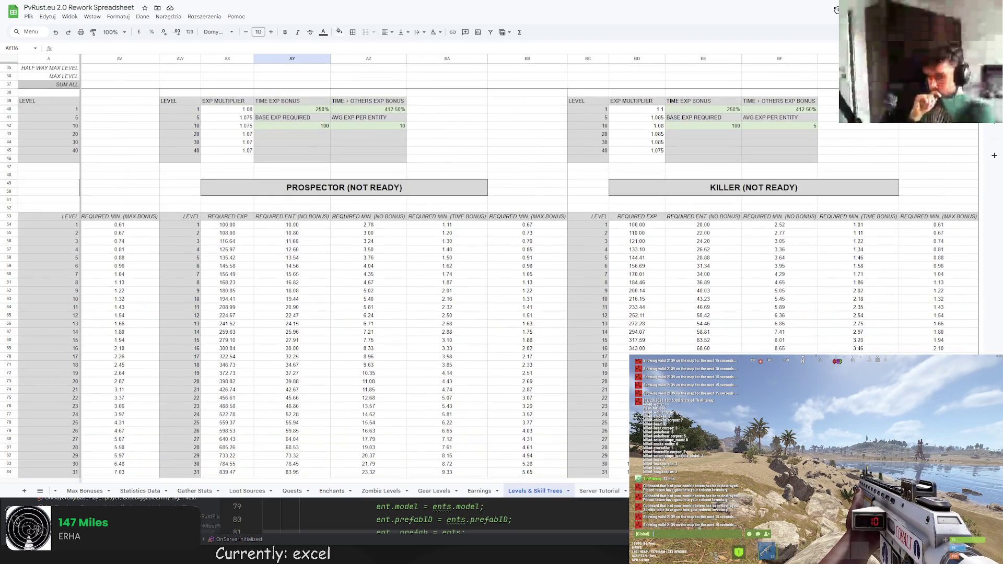
{"action": "double_click", "coordinate": [401, 185]}
{"action": "left_click_drag", "start_coordinate": [401, 185], "coordinate": [345, 184]}
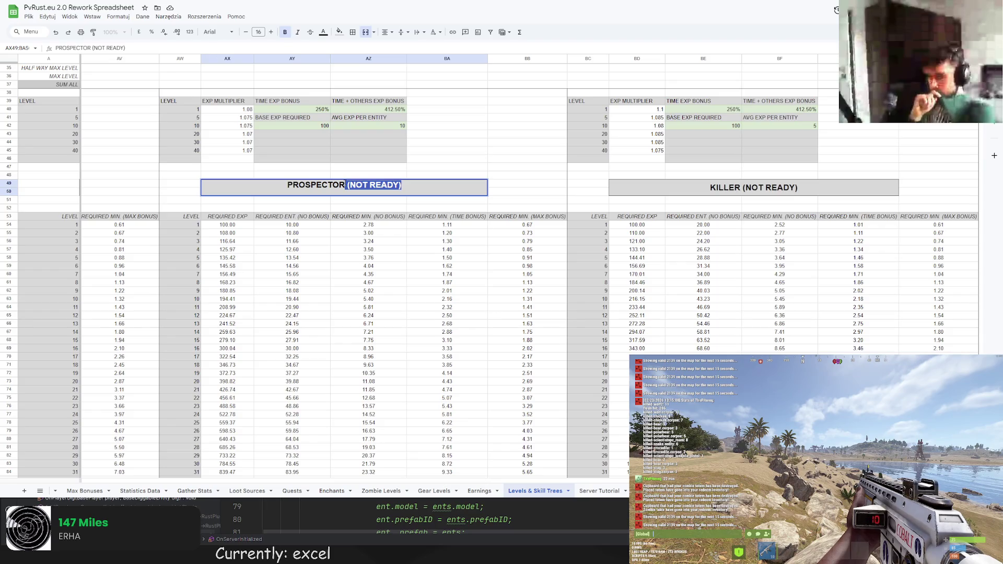
{"action": "key", "text": "BackSpace"}
{"action": "key", "text": "Return"}
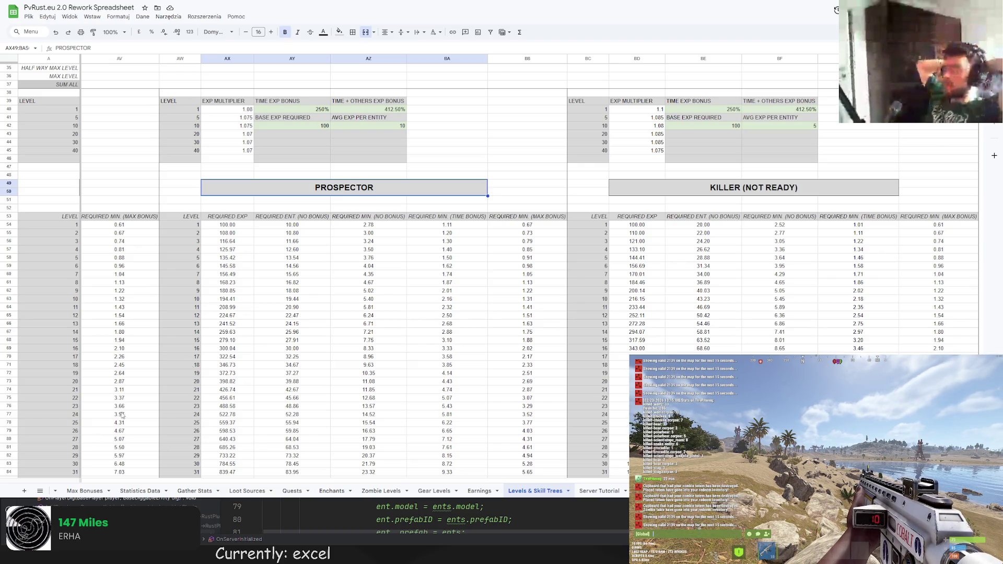
{"action": "left_click", "coordinate": [465, 167]}
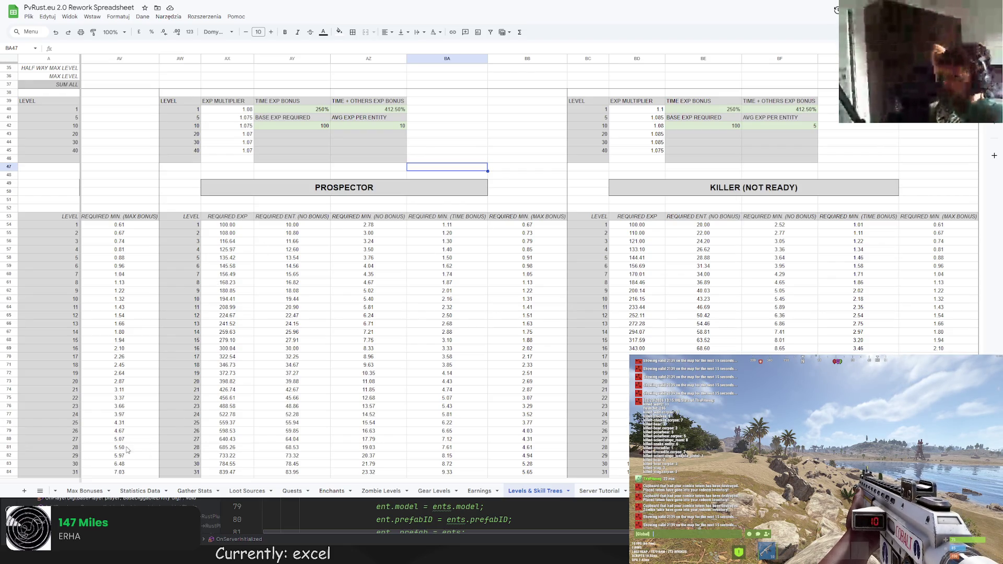
{"action": "left_click", "coordinate": [140, 490]}
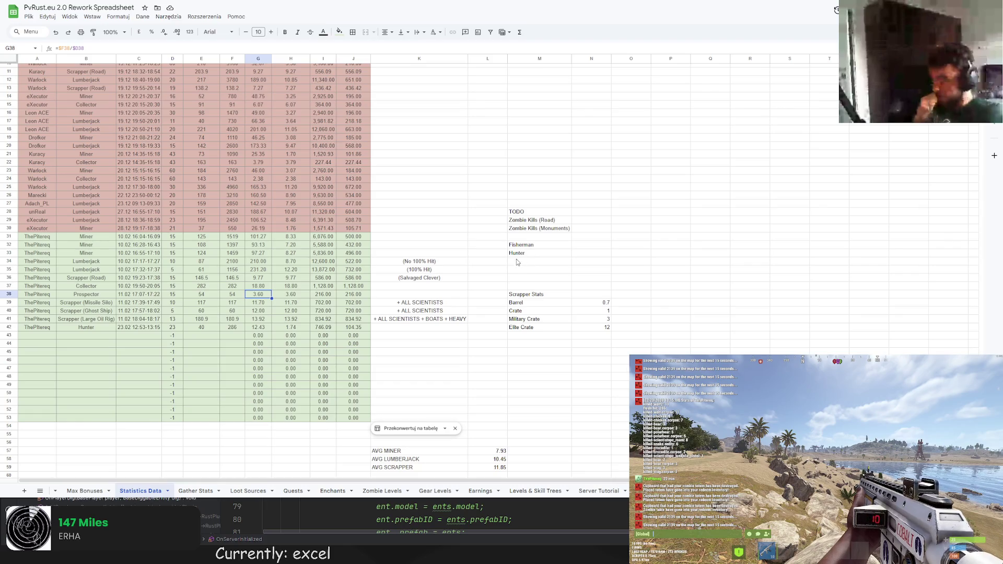
Delete the Hunter entry in M33 from the TODO list
{"action": "left_click", "coordinate": [522, 254]}
{"action": "key", "text": "Delete"}
{"action": "left_click", "coordinate": [534, 269]}
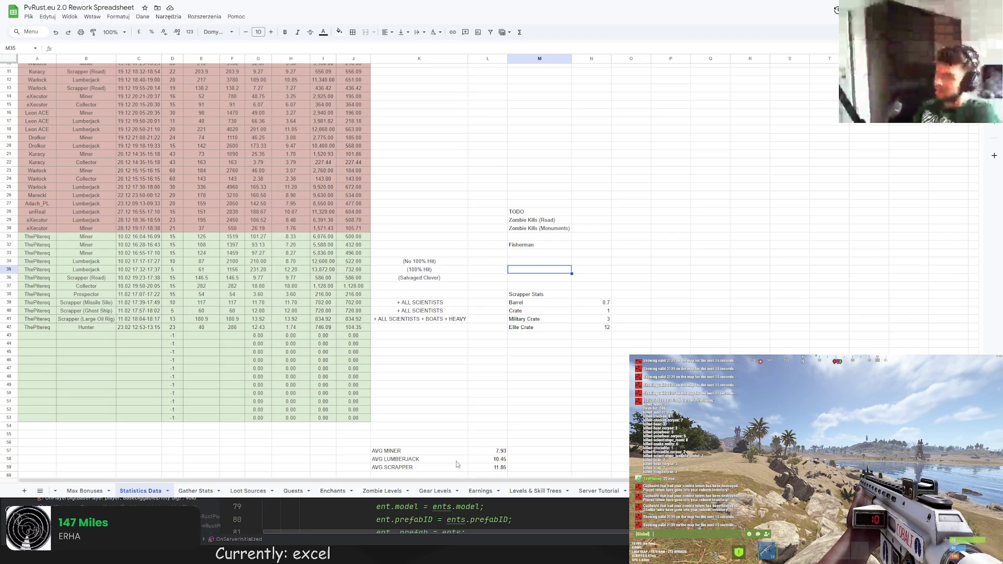
{"action": "left_click", "coordinate": [541, 230]}
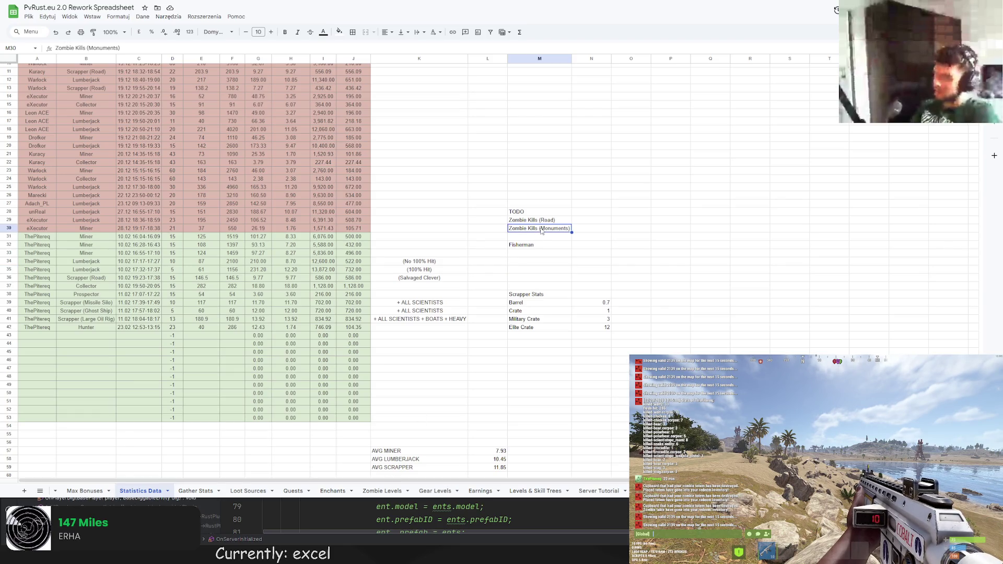
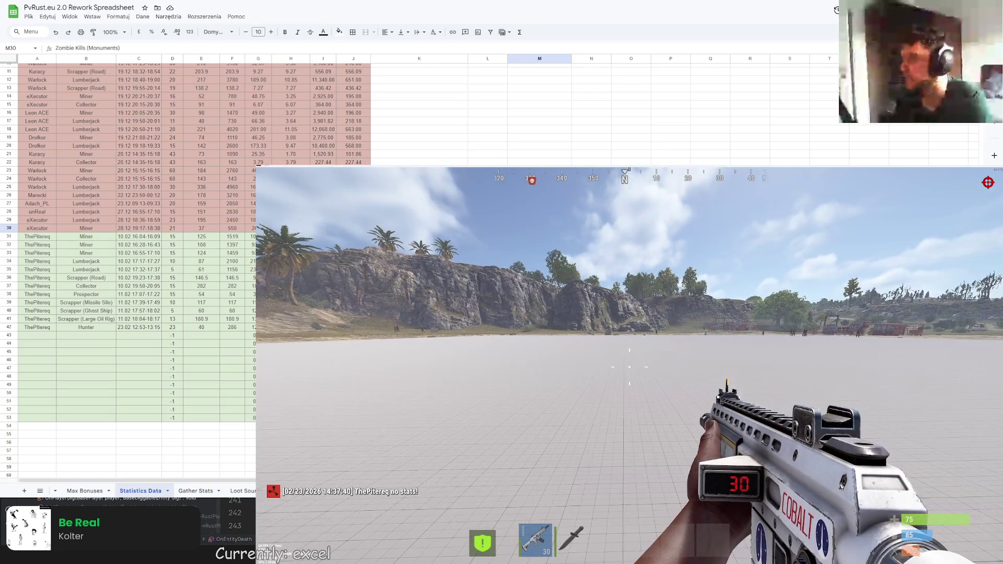
Send the /ss stats command in Rust chat, which replies 'no stats!'
{"action": "key", "text": "Return"}
{"action": "type", "text": "/ss"}
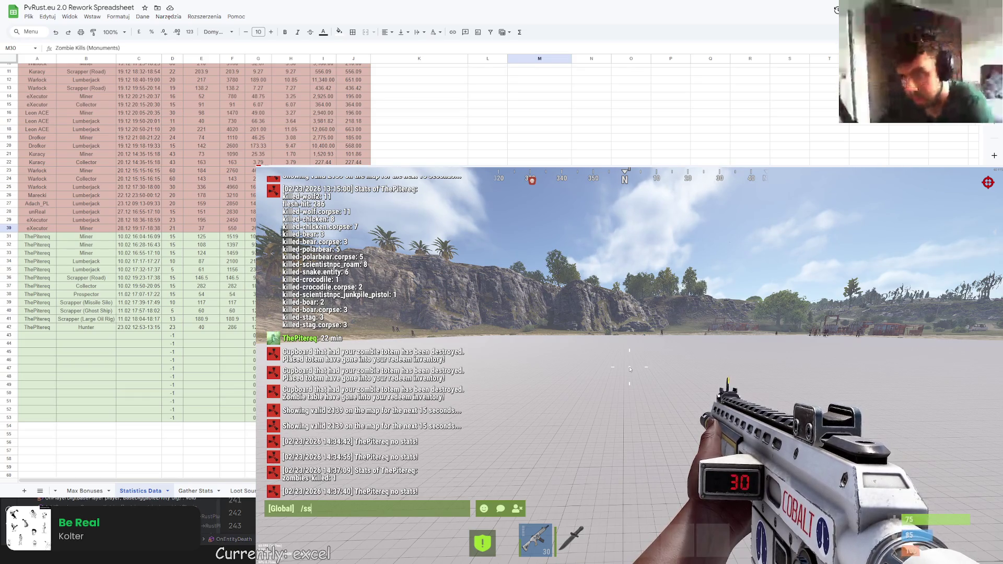
{"action": "key", "text": "Return"}
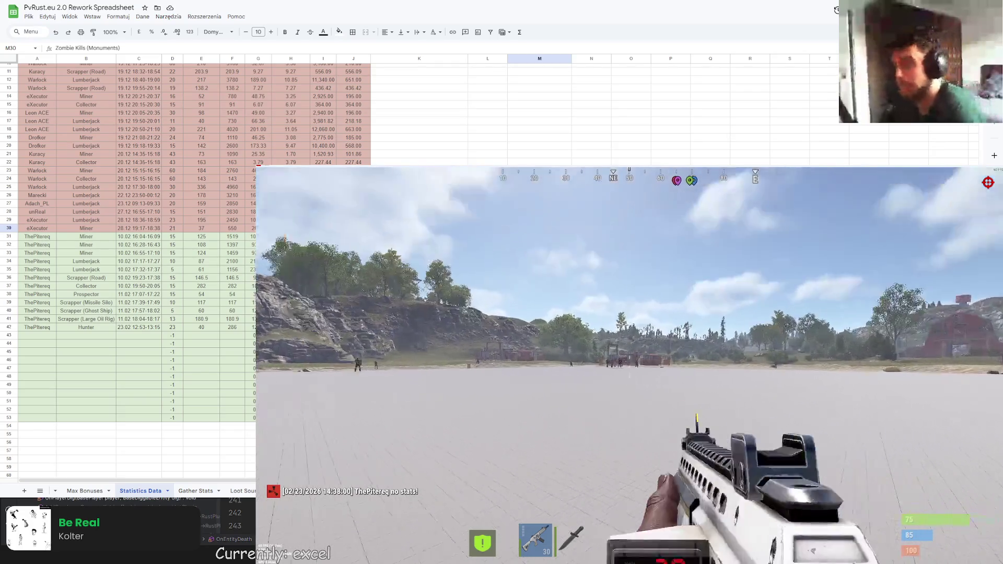
Aim the Cobalt rifle and fire a long burst at the targets, draining its ammo from 30 to 13
{"action": "right_click", "coordinate": [629, 384]}
{"action": "left_click", "coordinate": [630, 384]}
{"action": "left_click", "coordinate": [630, 384]}
{"action": "left_click", "coordinate": [630, 384]}
{"action": "left_click", "coordinate": [629, 384]}
{"action": "left_click", "coordinate": [630, 384]}
{"action": "left_click", "coordinate": [629, 384]}
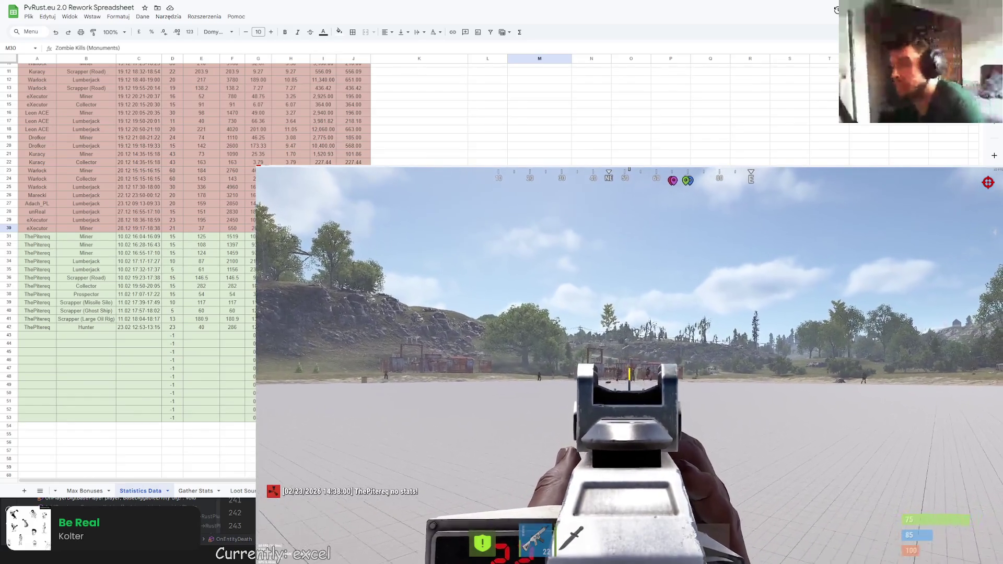
{"action": "left_click", "coordinate": [629, 384]}
{"action": "left_click", "coordinate": [630, 385]}
{"action": "left_click", "coordinate": [630, 384]}
{"action": "left_click", "coordinate": [630, 384]}
{"action": "left_click", "coordinate": [629, 384]}
{"action": "left_click", "coordinate": [630, 384]}
{"action": "left_click", "coordinate": [630, 384]}
{"action": "left_click", "coordinate": [630, 384]}
{"action": "left_click", "coordinate": [630, 384]}
{"action": "left_click", "coordinate": [630, 384]}
{"action": "left_click", "coordinate": [630, 370]}
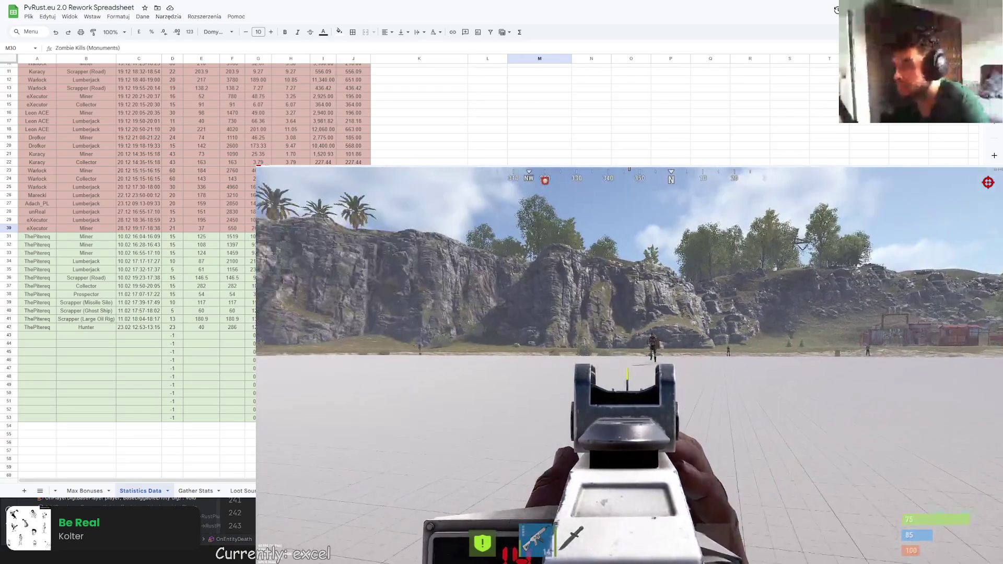
{"action": "left_click", "coordinate": [630, 370]}
{"action": "left_click", "coordinate": [630, 370]}
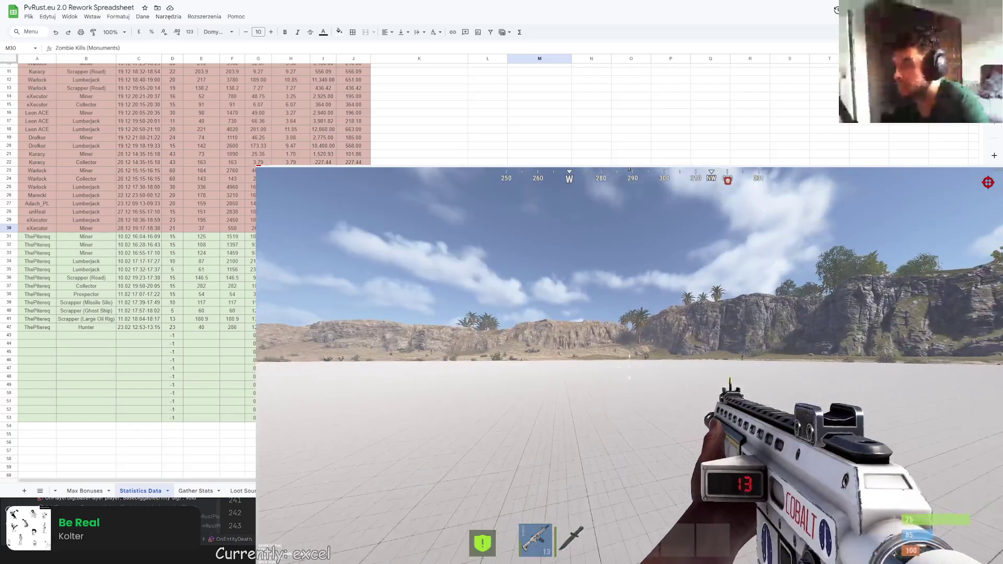
{"action": "key", "text": "F1"}
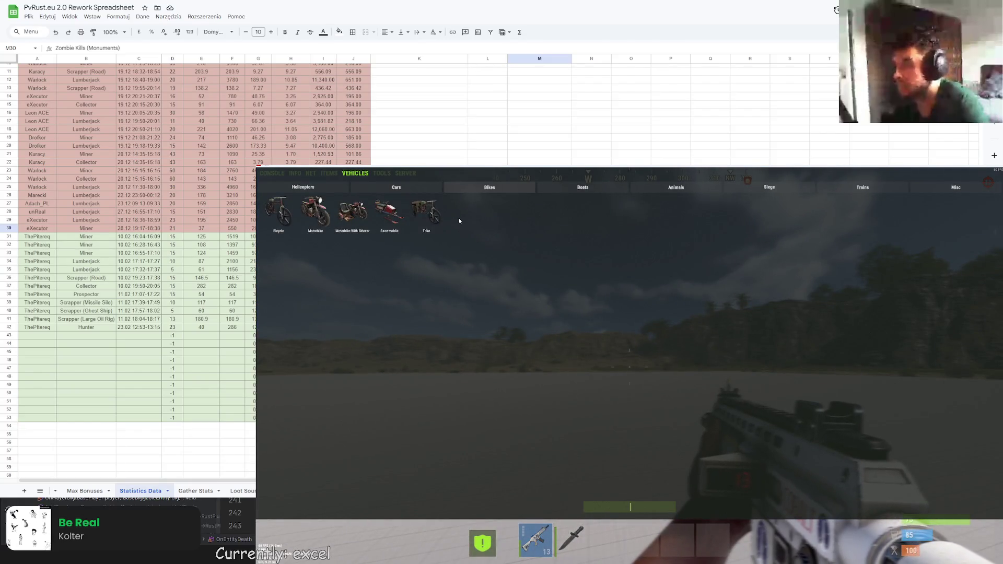
Spawn an LR-300 assault rifle from the spawn menu's items list by searching 'lr'
{"action": "type", "text": "lr"}
{"action": "key", "text": "BackSpace"}
{"action": "key", "text": "BackSpace"}
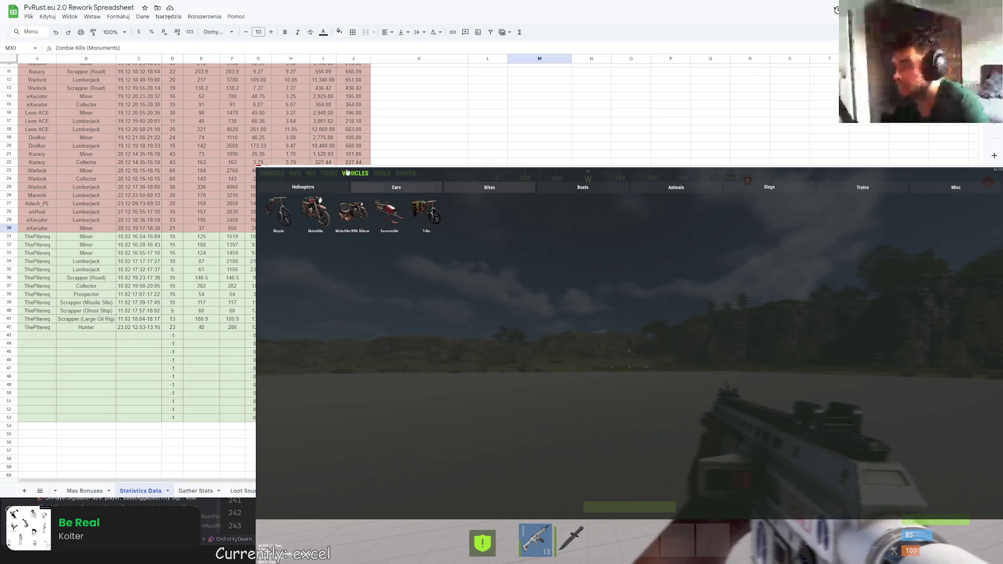
{"action": "left_click", "coordinate": [333, 172]}
{"action": "type", "text": "lr"}
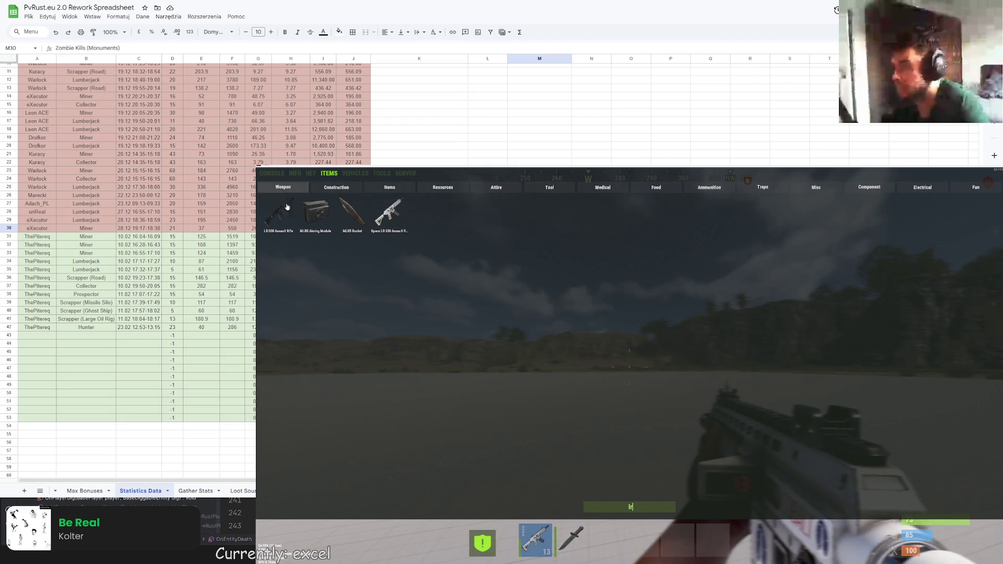
{"action": "left_click", "coordinate": [282, 206]}
{"action": "key", "text": "F1"}
Equip the LR-300 briefly, then switch back to the Cobalt rifle and fire two aimed shots
{"action": "key", "text": "4"}
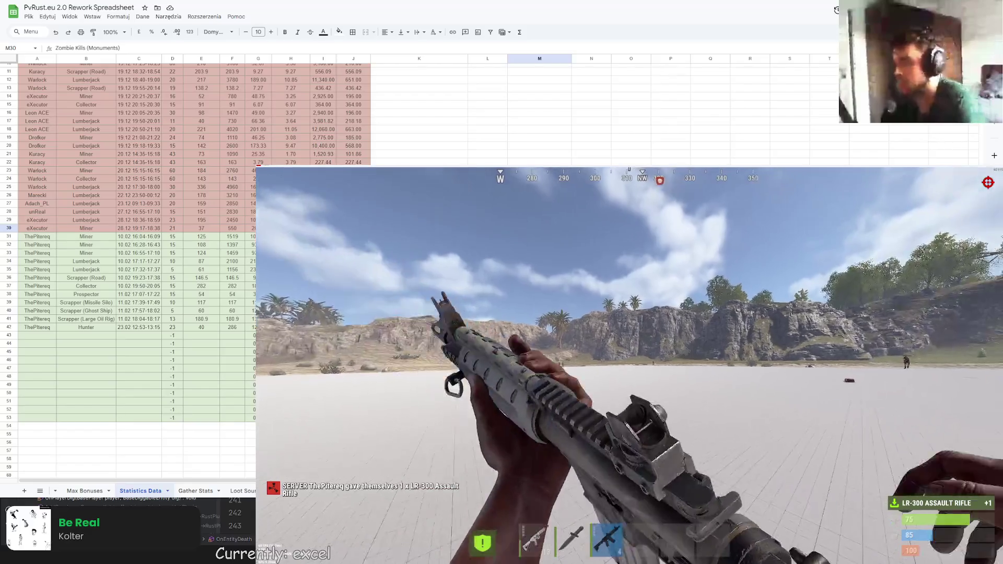
{"action": "right_click", "coordinate": [630, 365]}
{"action": "scroll", "coordinate": [629, 365], "scroll_direction": "up", "scroll_amount": 2}
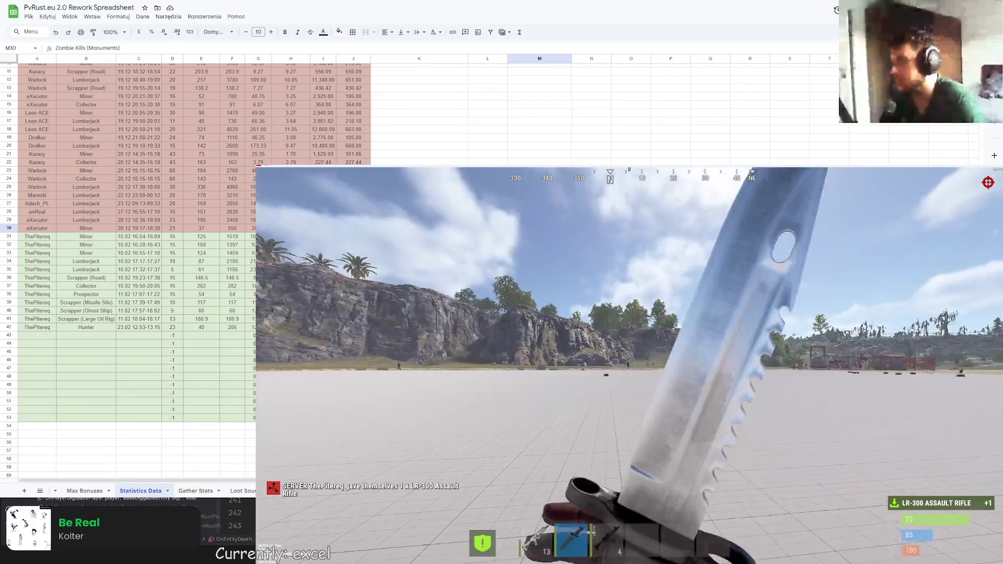
{"action": "right_click", "coordinate": [630, 365]}
{"action": "left_click", "coordinate": [630, 365]}
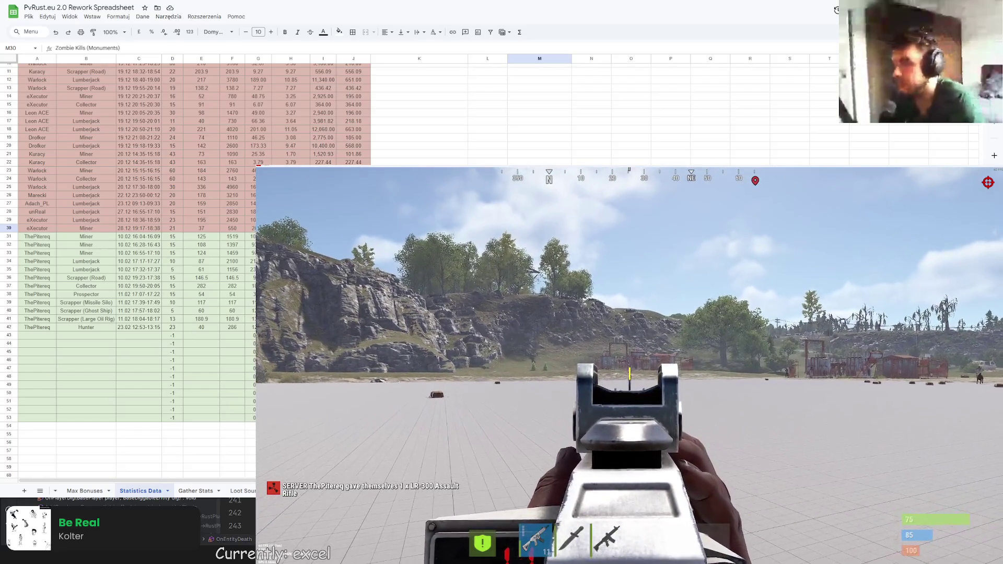
{"action": "left_click", "coordinate": [629, 365]}
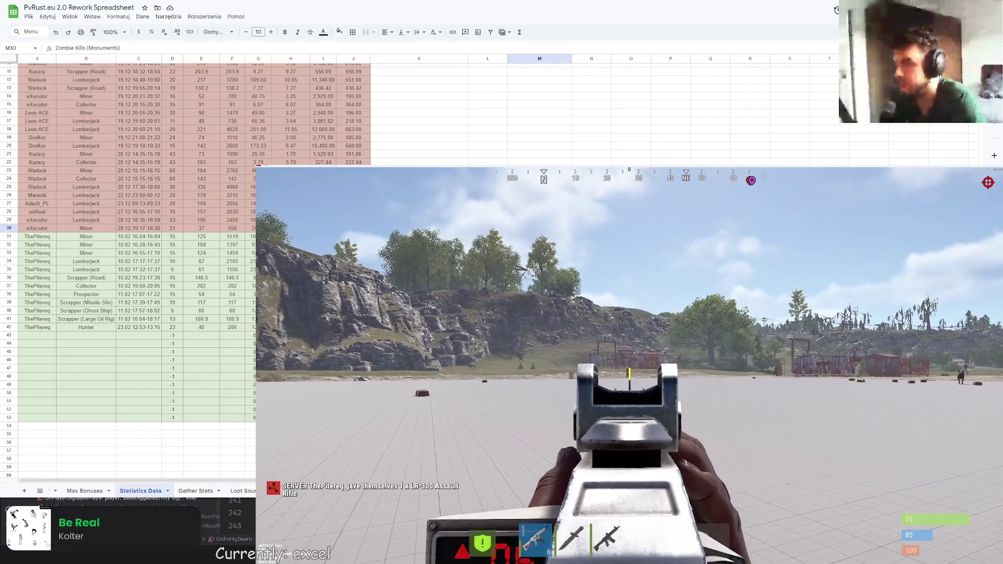
Aim and fire the rifle at the wolf until it is killed
{"action": "left_click", "coordinate": [630, 365]}
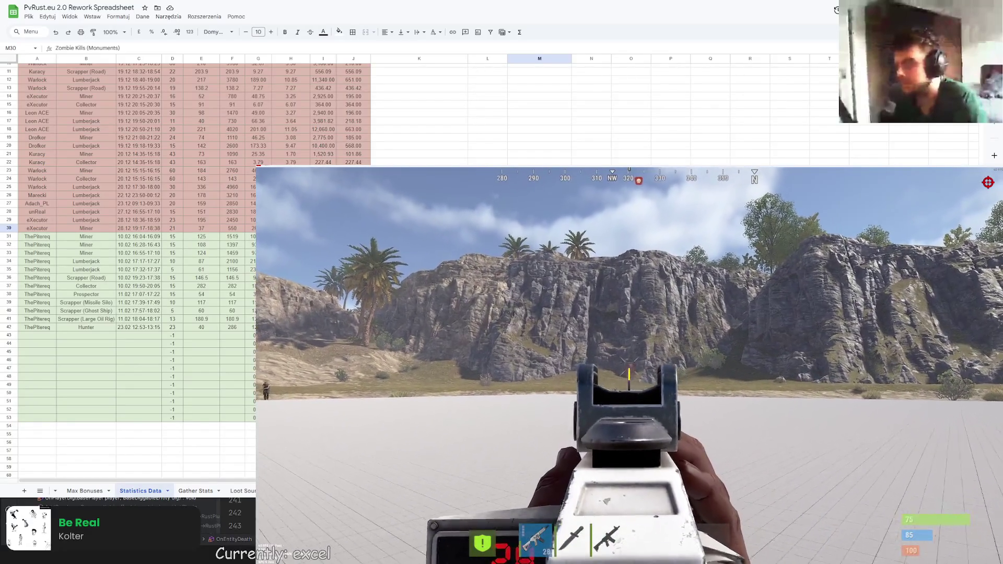
{"action": "left_click", "coordinate": [630, 373]}
{"action": "left_click", "coordinate": [629, 373]}
{"action": "left_click", "coordinate": [630, 373]}
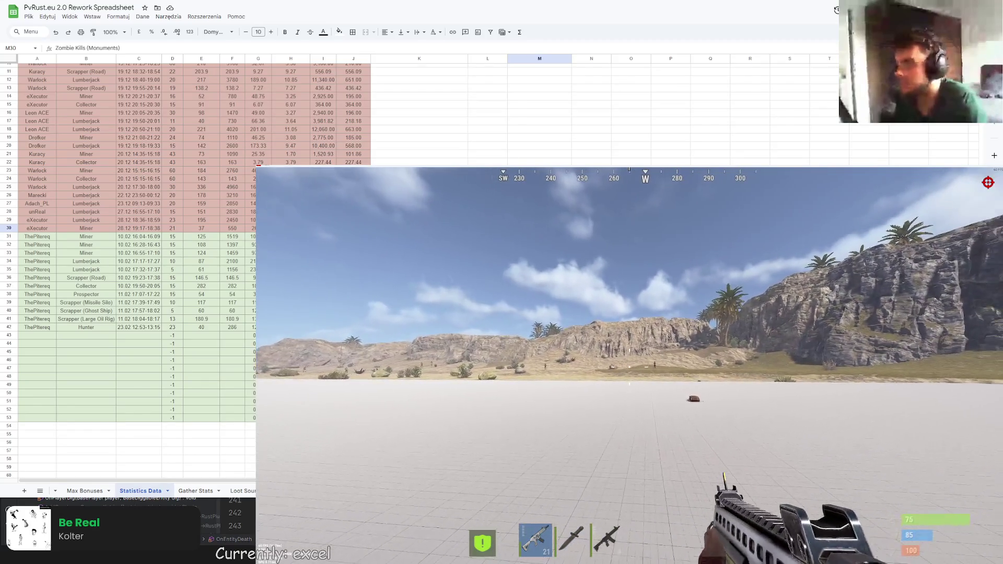
{"action": "right_click", "coordinate": [630, 374]}
{"action": "left_click", "coordinate": [630, 373]}
{"action": "left_click", "coordinate": [630, 373]}
{"action": "left_click", "coordinate": [630, 373]}
{"action": "right_click", "coordinate": [629, 373]}
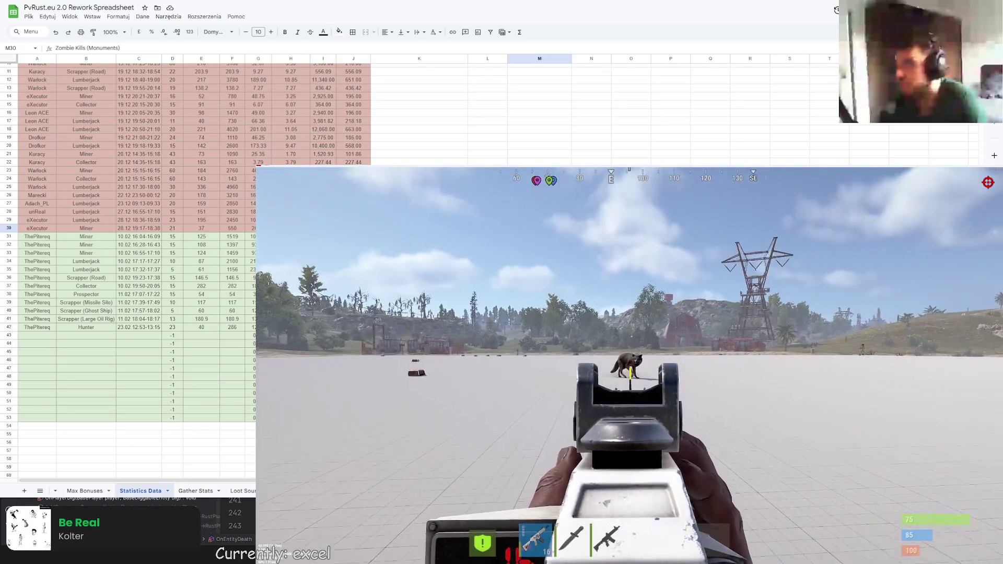
Walk toward the tower and send /stats in chat, which reports 35 zombies killed
{"action": "key", "text": "w"}
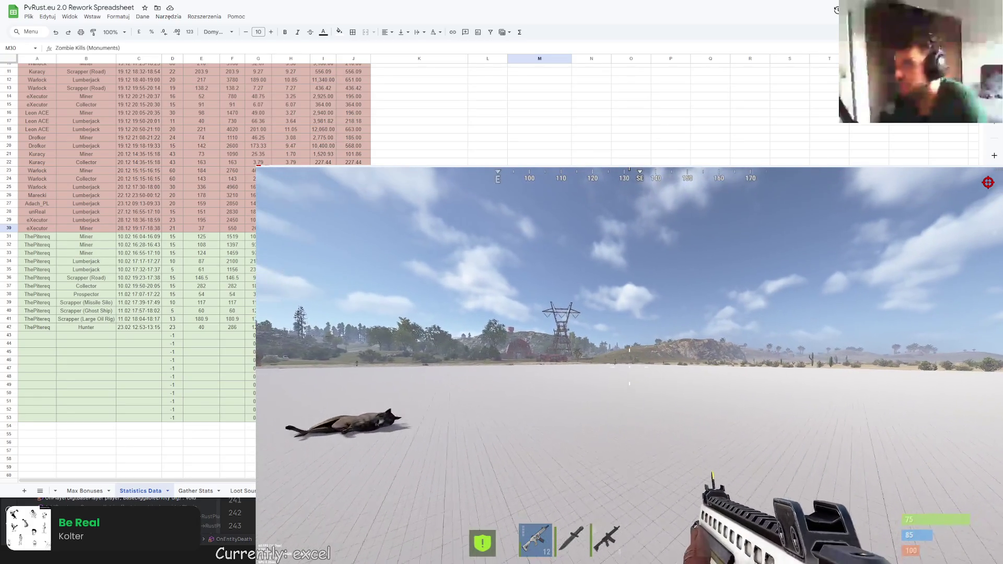
{"action": "key", "text": "w"}
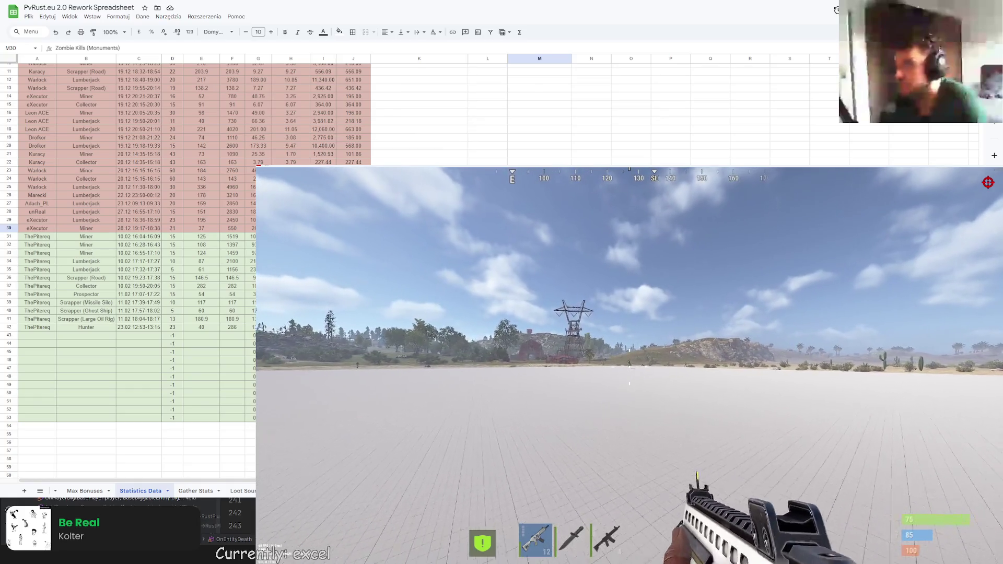
{"action": "right_click", "coordinate": [630, 384]}
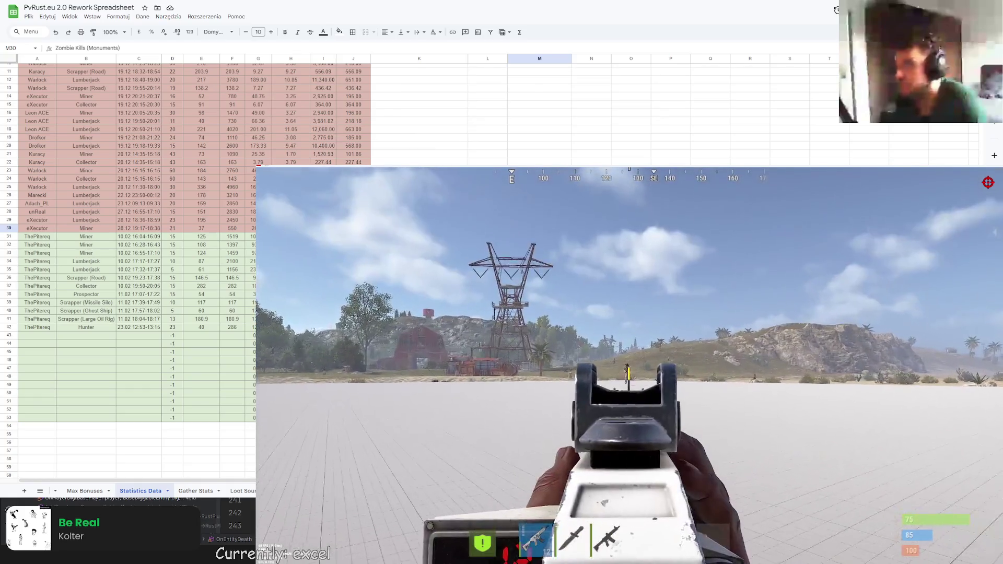
{"action": "left_click", "coordinate": [630, 384]}
{"action": "key", "text": "Return"}
{"action": "type", "text": "/stats"}
{"action": "key", "text": "Return"}
{"action": "key", "text": "n"}
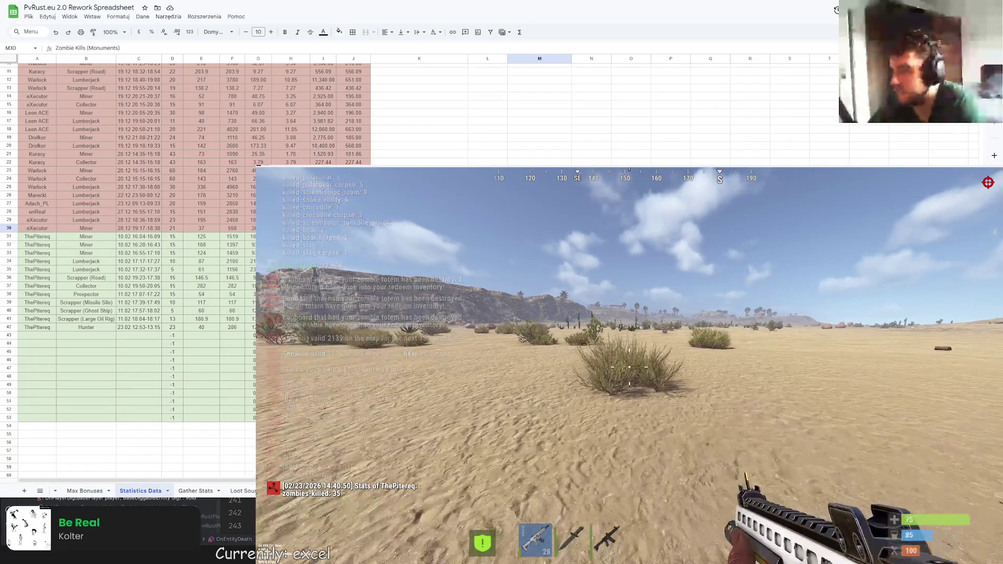
Walk through the desert past the cliffs and cacti, firing the rifle at targets along the way
{"action": "key", "text": "Escape"}
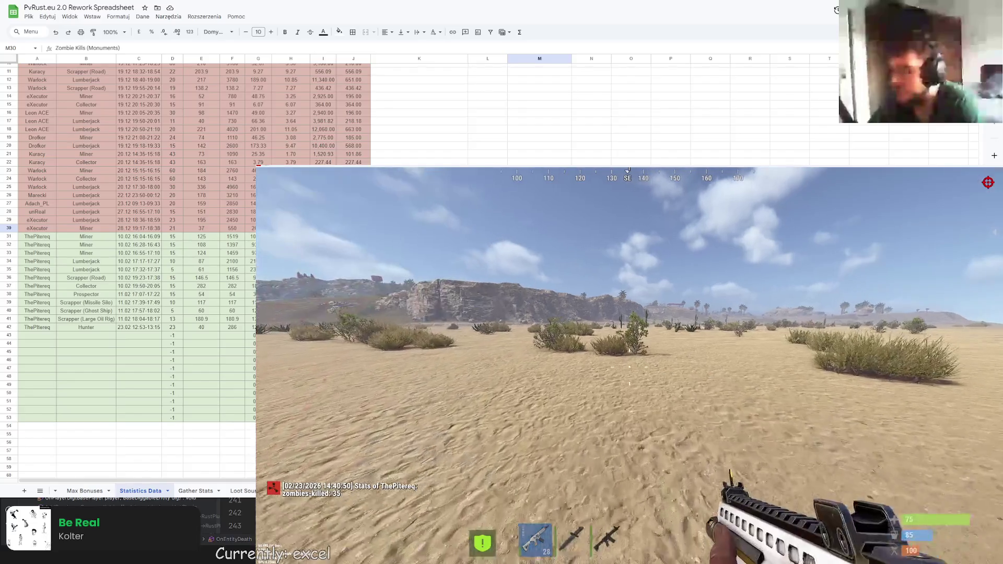
{"action": "key", "text": "w"}
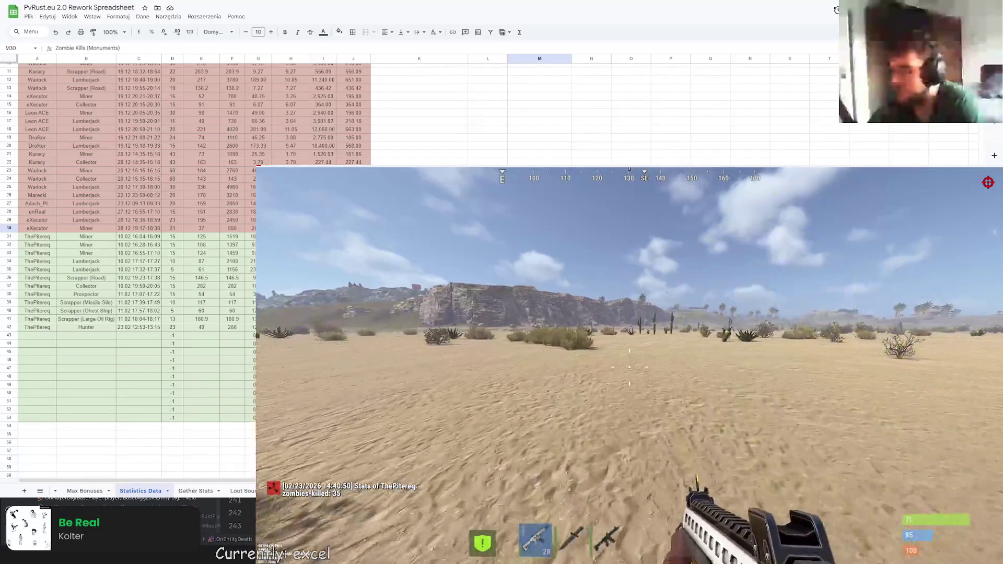
{"action": "key", "text": "w"}
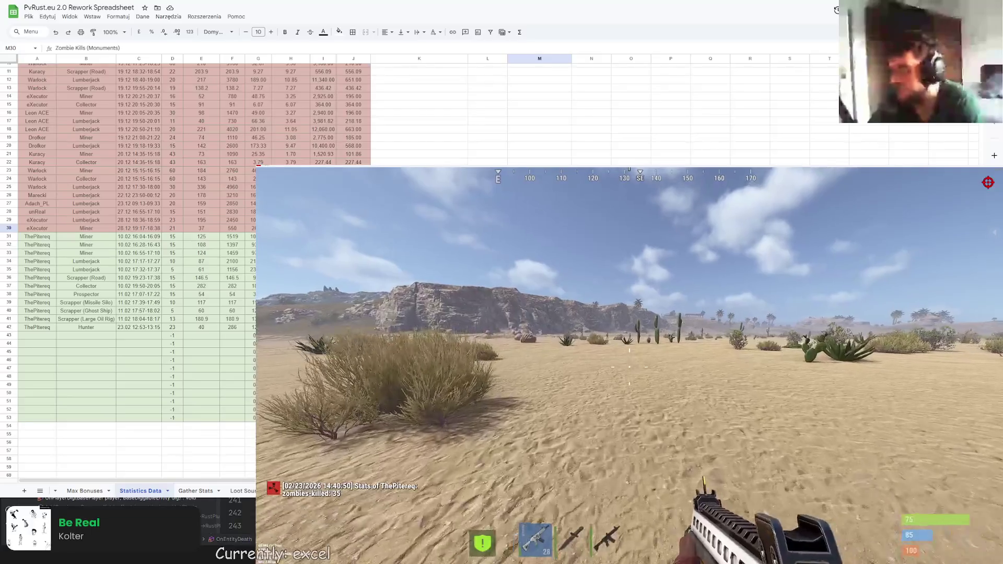
{"action": "right_click", "coordinate": [630, 384]}
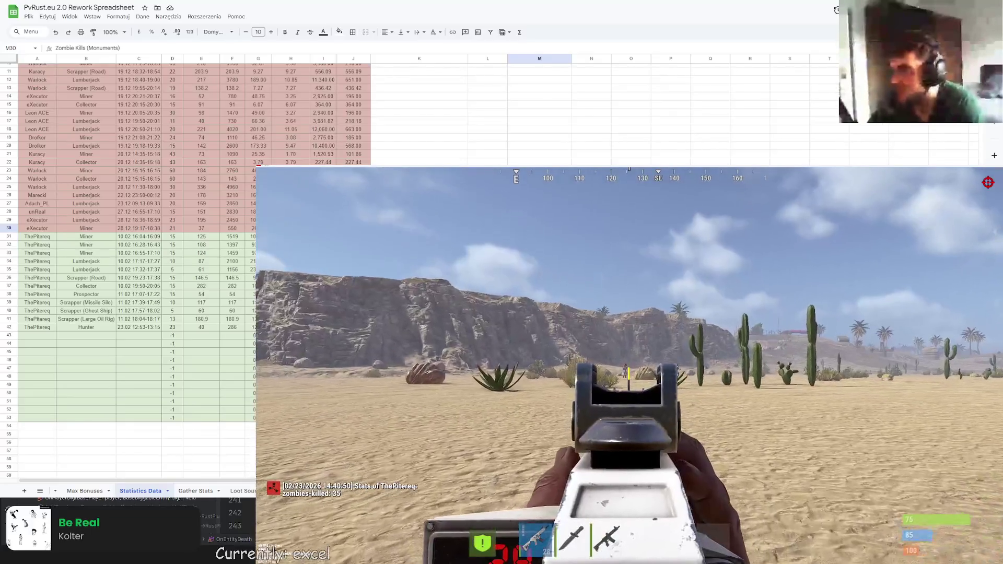
{"action": "key", "text": "w"}
{"action": "left_click", "coordinate": [630, 385]}
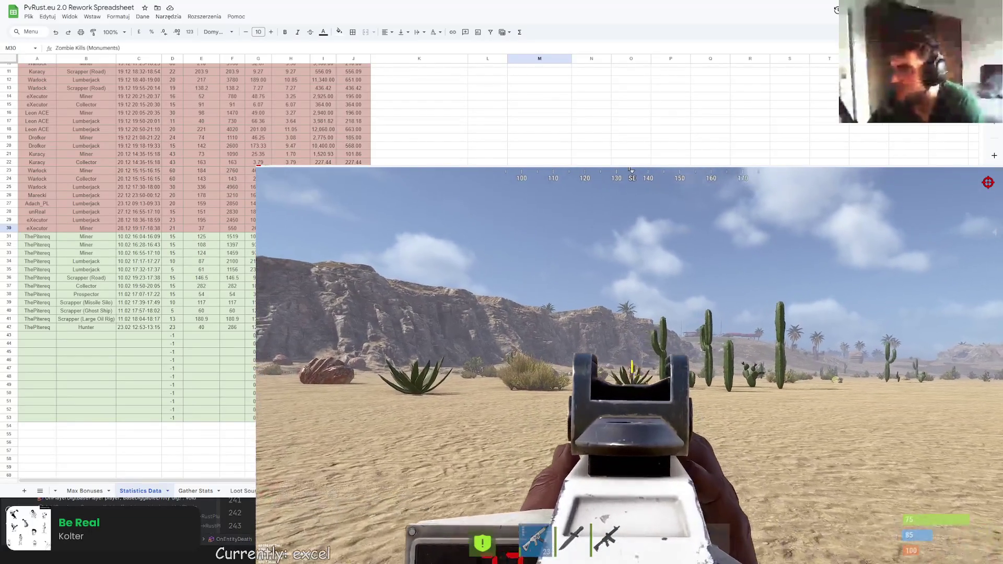
{"action": "left_click", "coordinate": [630, 384]}
{"action": "left_click", "coordinate": [630, 384]}
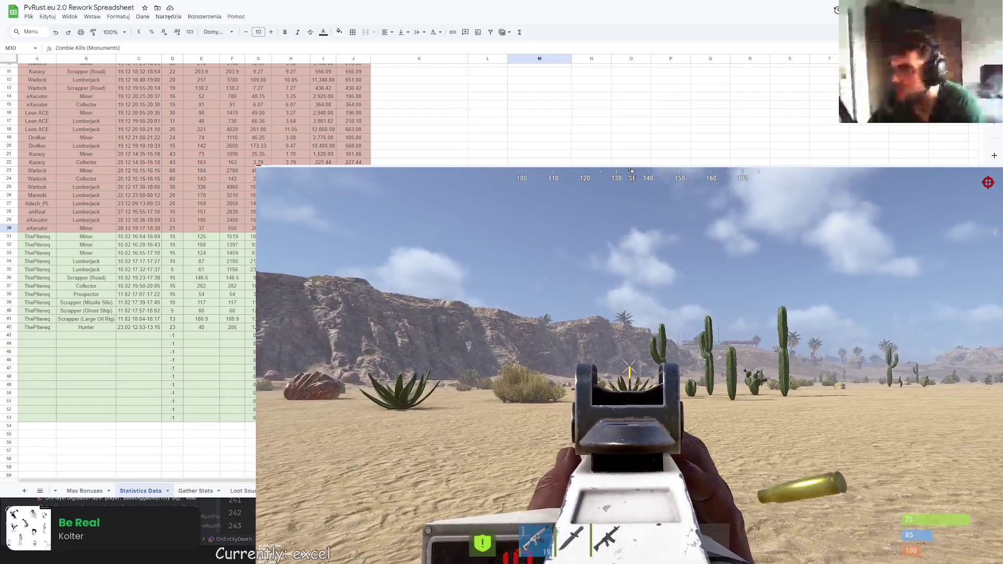
{"action": "key", "text": "w"}
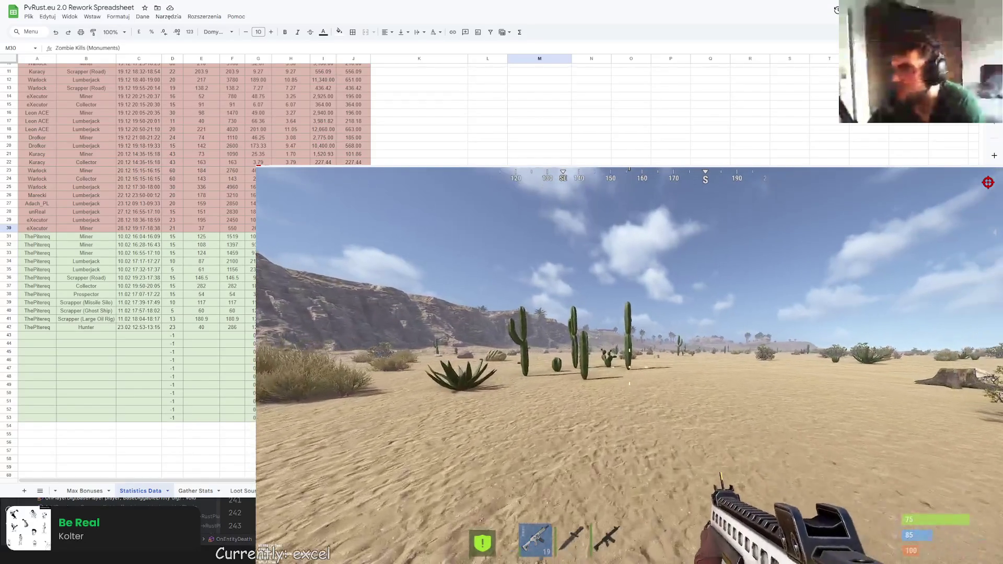
{"action": "key", "text": "w"}
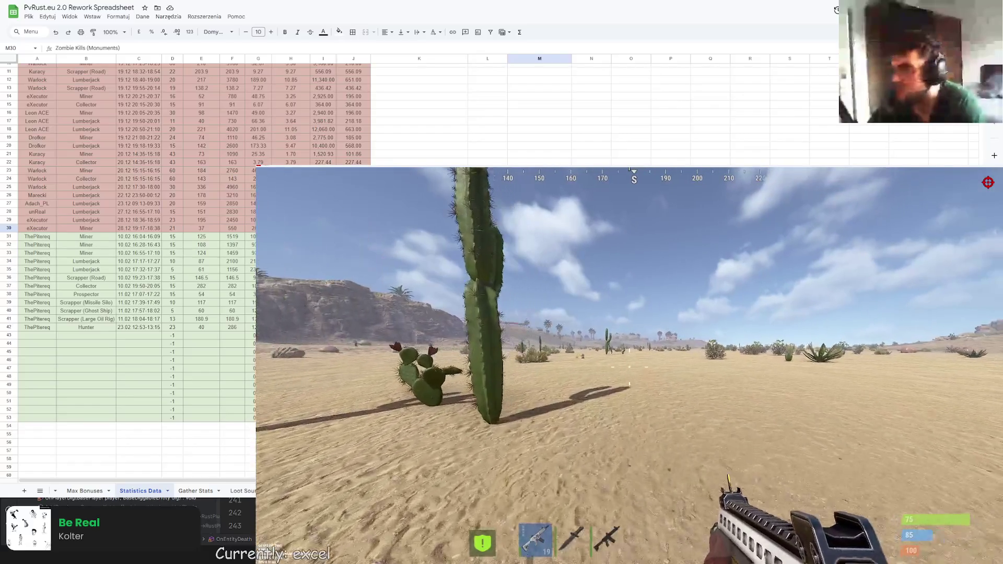
{"action": "right_click", "coordinate": [630, 385]}
{"action": "left_click", "coordinate": [630, 384]}
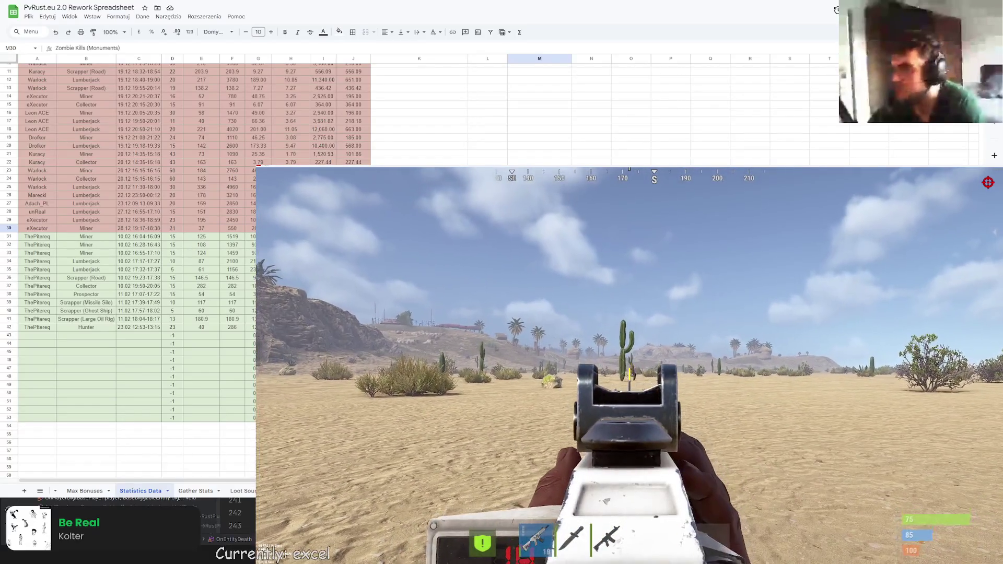
{"action": "key", "text": "w"}
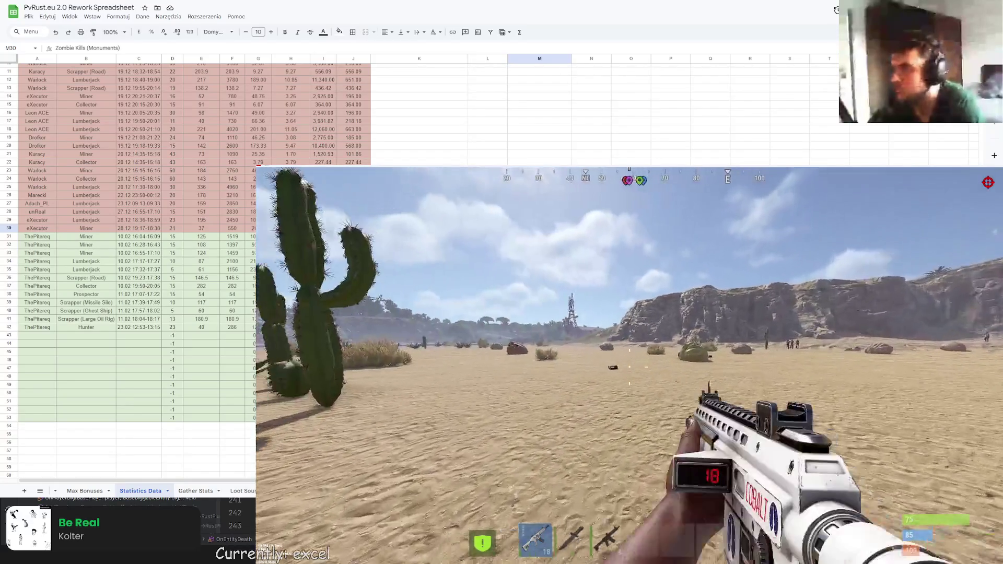
Keep advancing and fire bursts at the next target until the magazine is down to 4, then reload
{"action": "right_click", "coordinate": [630, 368]}
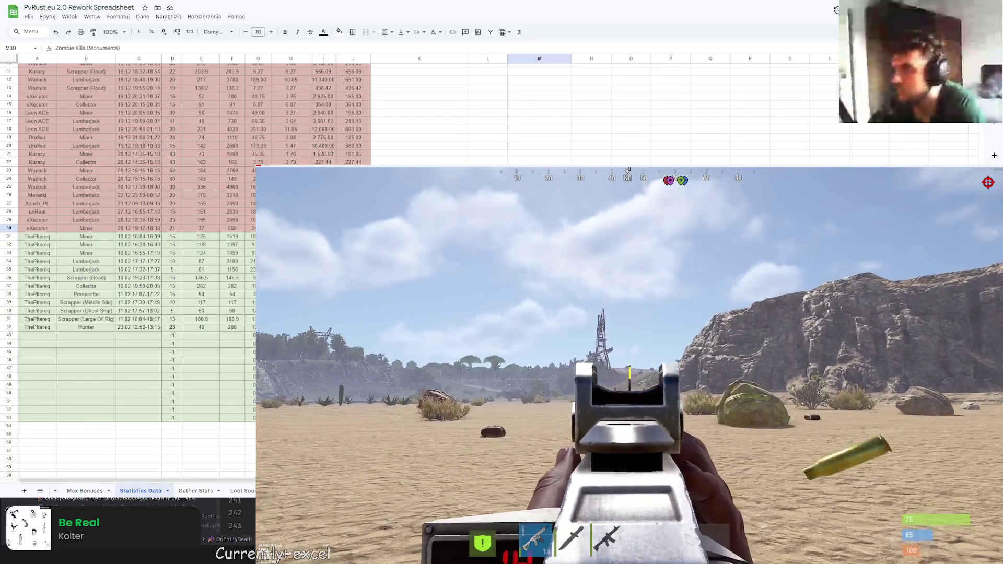
{"action": "left_click", "coordinate": [630, 368]}
{"action": "left_click", "coordinate": [630, 367]}
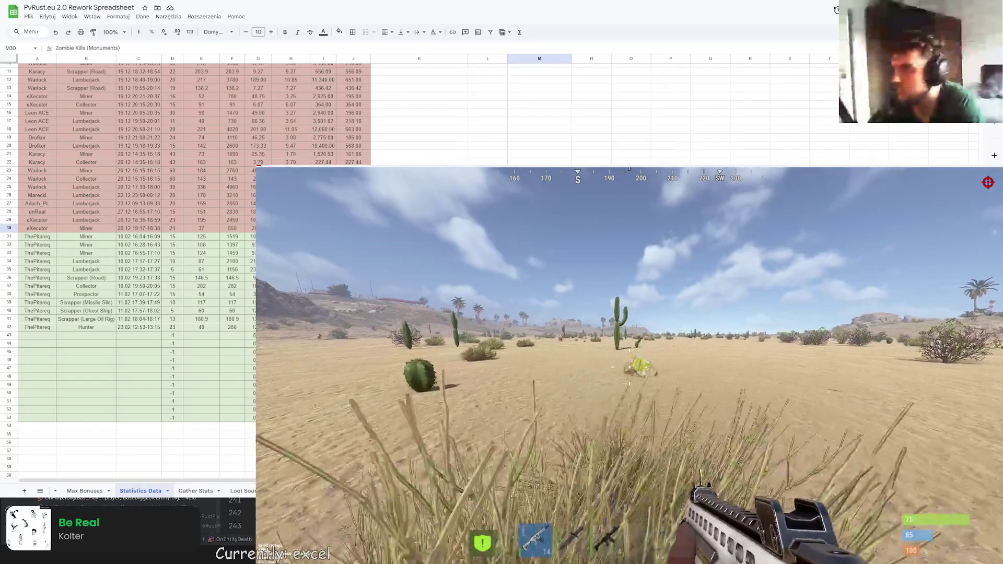
{"action": "key", "text": "w"}
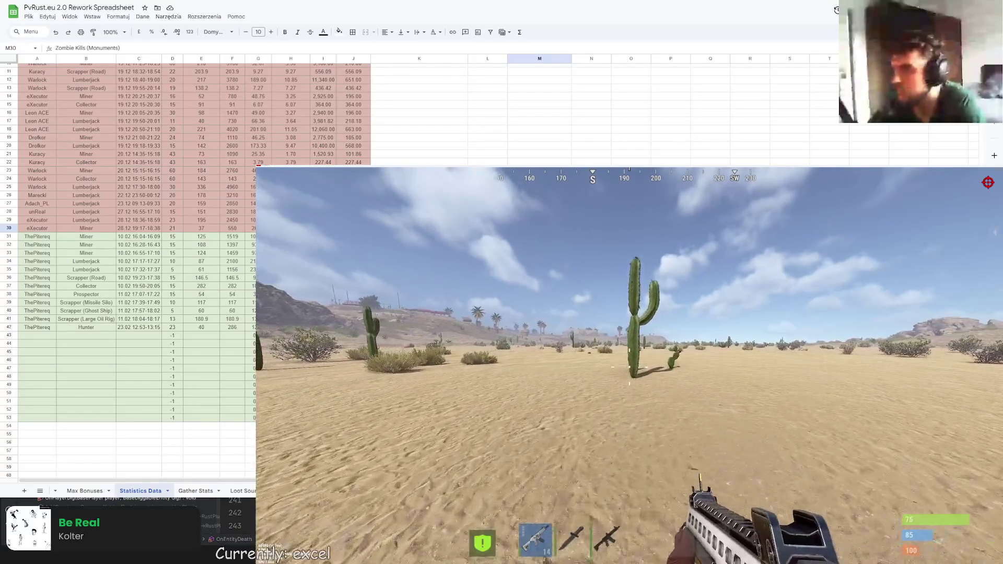
{"action": "key", "text": "w"}
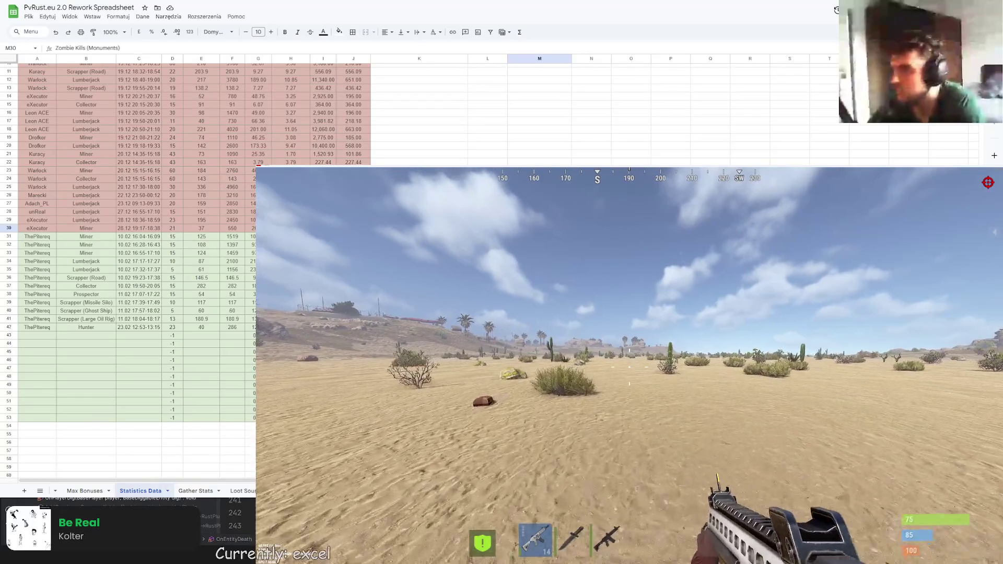
{"action": "right_click", "coordinate": [630, 367]}
{"action": "left_click", "coordinate": [629, 368]}
{"action": "left_click", "coordinate": [630, 367]}
{"action": "left_click", "coordinate": [630, 367]}
{"action": "left_click", "coordinate": [630, 368]}
{"action": "left_click", "coordinate": [629, 367]}
{"action": "left_click", "coordinate": [630, 367]}
{"action": "left_click", "coordinate": [630, 367]}
{"action": "left_click", "coordinate": [630, 367]}
{"action": "left_click", "coordinate": [630, 368]}
{"action": "key", "text": "w"}
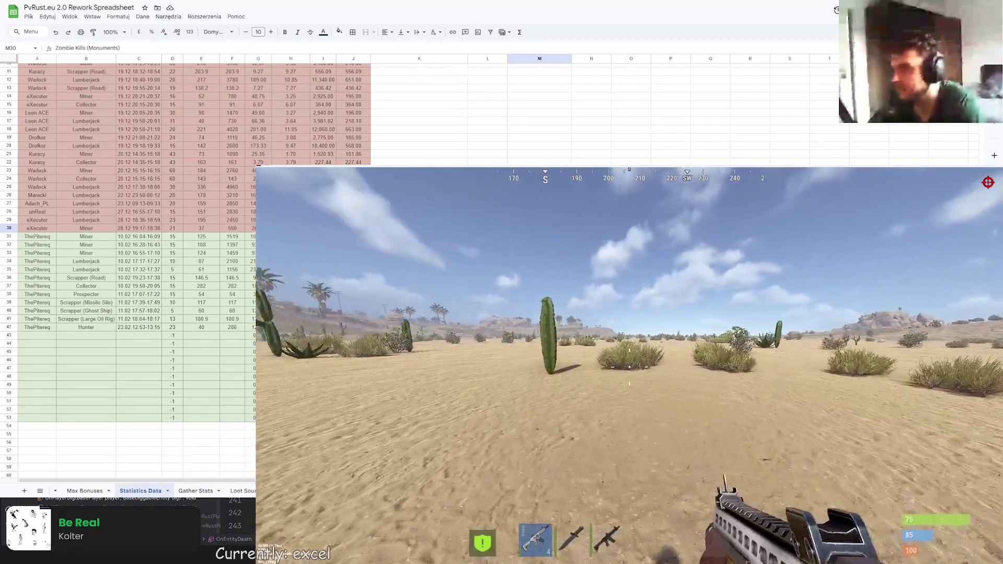
{"action": "key", "text": "r"}
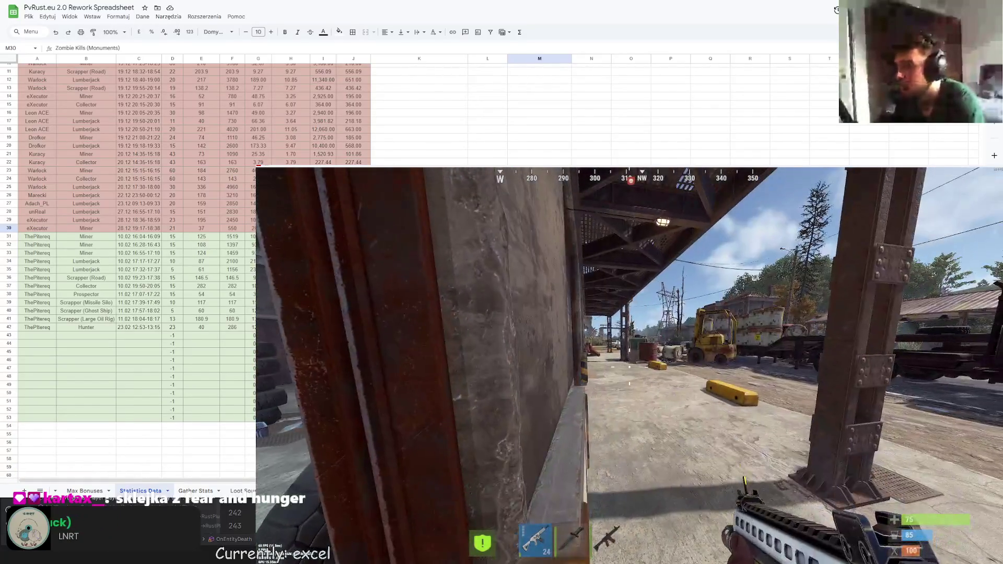
Send the minezombie chat command and reopen chat to read the stats showing 71 zombies killed
{"action": "type", "text": "/minezombie"}
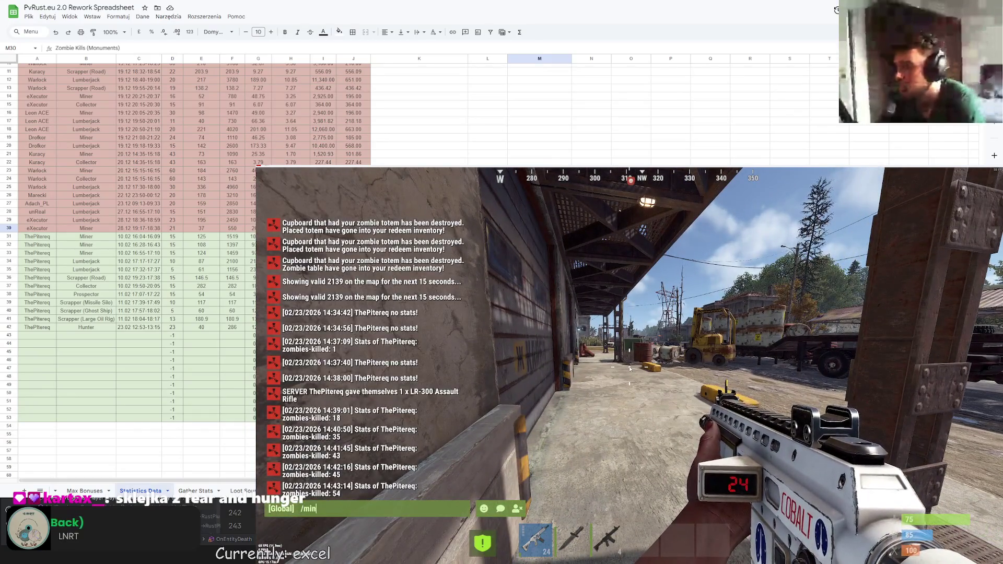
{"action": "key", "text": "Return"}
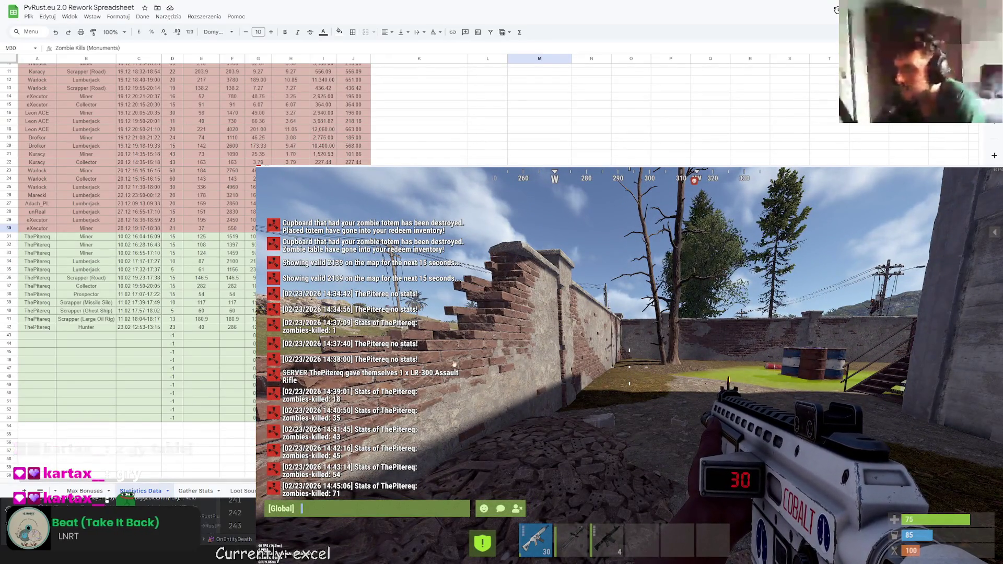
{"action": "key", "text": "Escape"}
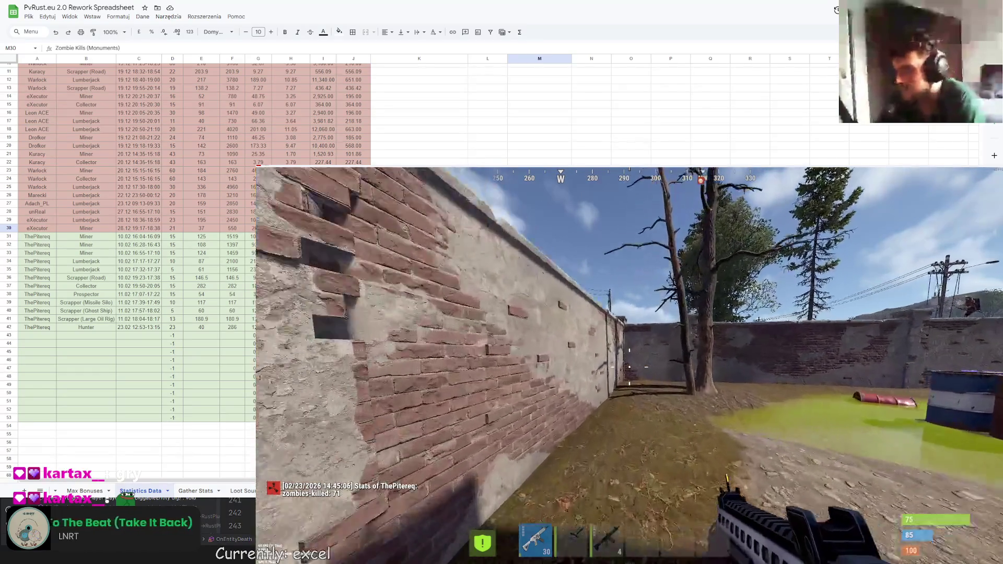
{"action": "key", "text": "Return"}
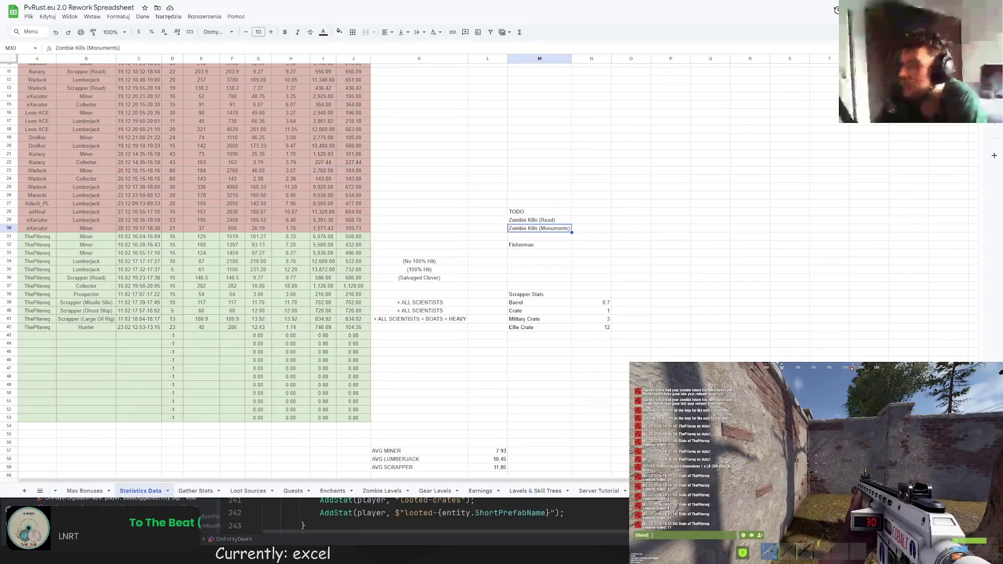
On the Levels & Skill Trees sheet, enter the label KILLS PER MINUTE in BF43
{"action": "left_click", "coordinate": [420, 129]}
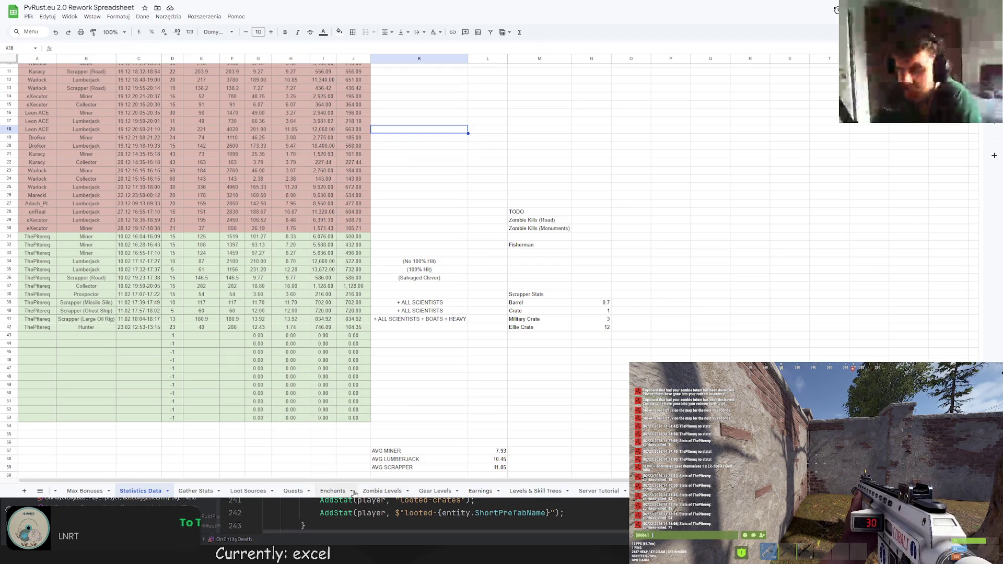
{"action": "left_click", "coordinate": [539, 493]}
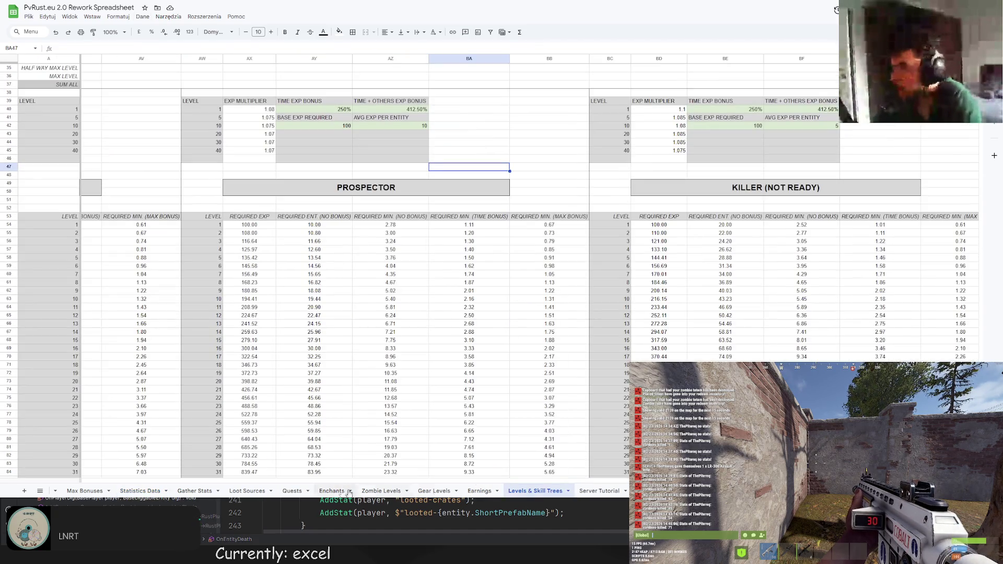
{"action": "scroll", "coordinate": [522, 261], "scroll_direction": "right", "scroll_amount": 1}
{"action": "scroll", "coordinate": [523, 261], "scroll_direction": "up", "scroll_amount": 3}
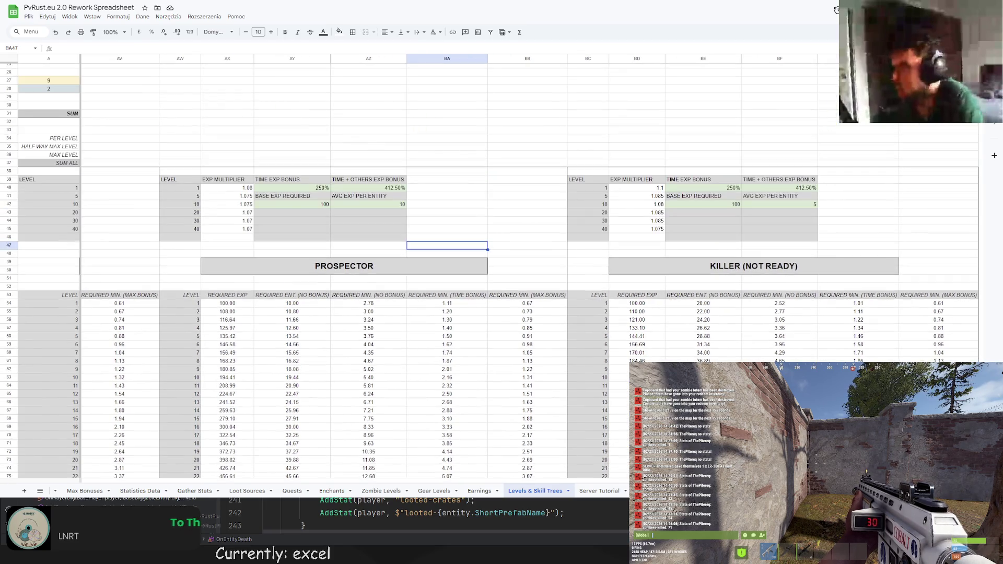
{"action": "left_click", "coordinate": [787, 212]}
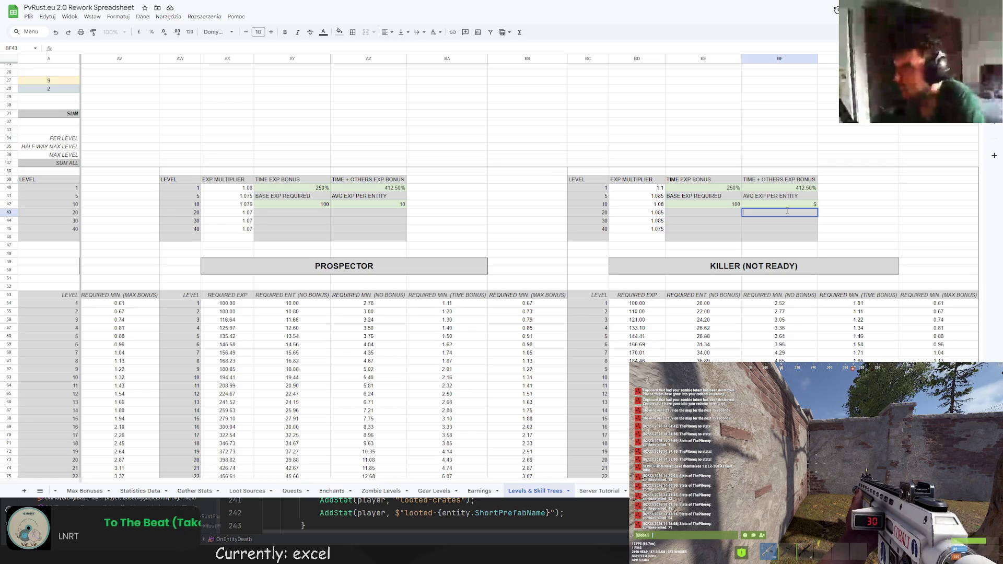
{"action": "type", "text": "AVG"}
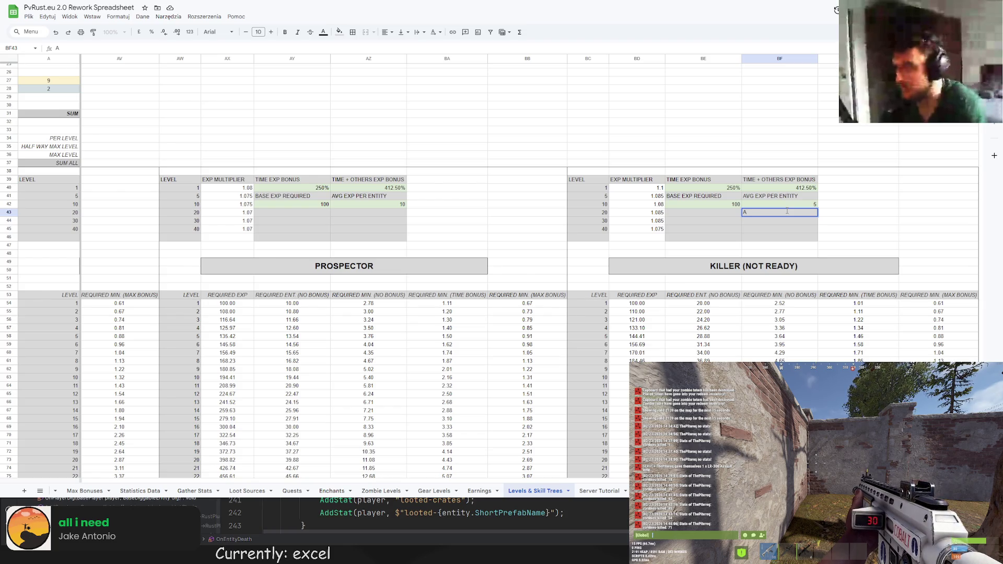
{"action": "key", "text": "BackSpace"}
{"action": "type", "text": "KILLS PER MINUTE"}
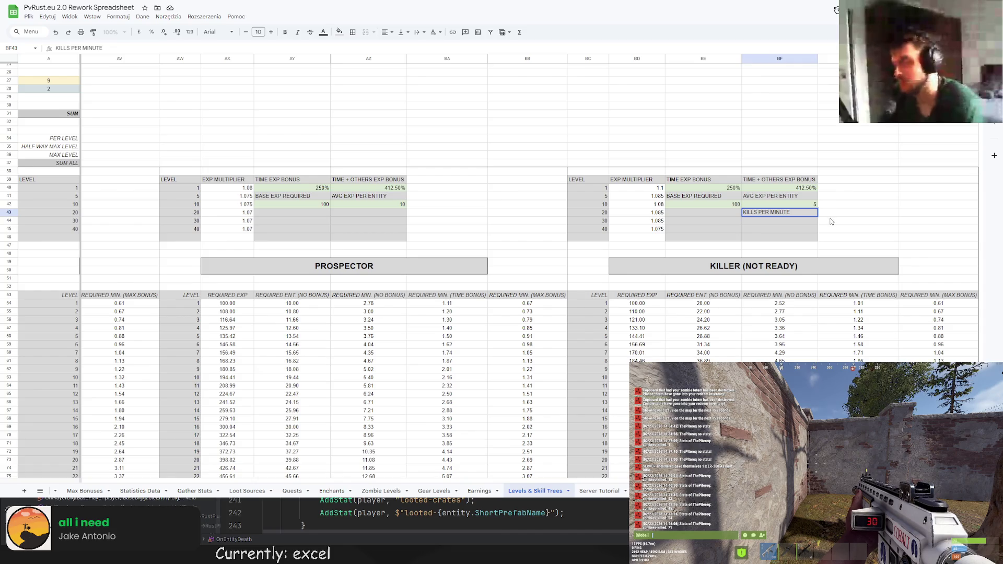
Add the note '(40 ZOMBIES / 5 MIN + MONUMENTS)' in BG44 beside the label
{"action": "double_click", "coordinate": [831, 220]}
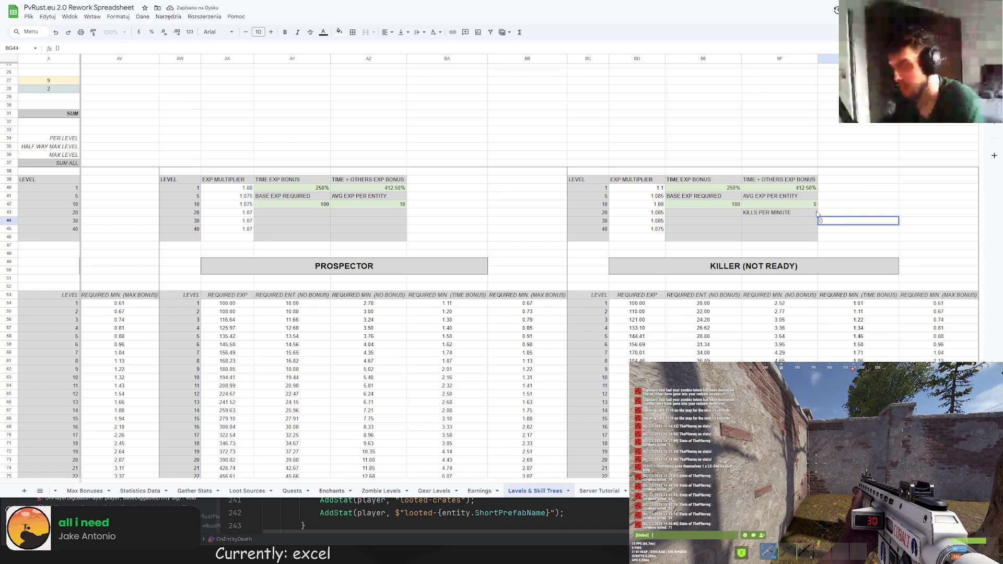
{"action": "type", "text": "ZOMBIES / 5 MIN MU"}
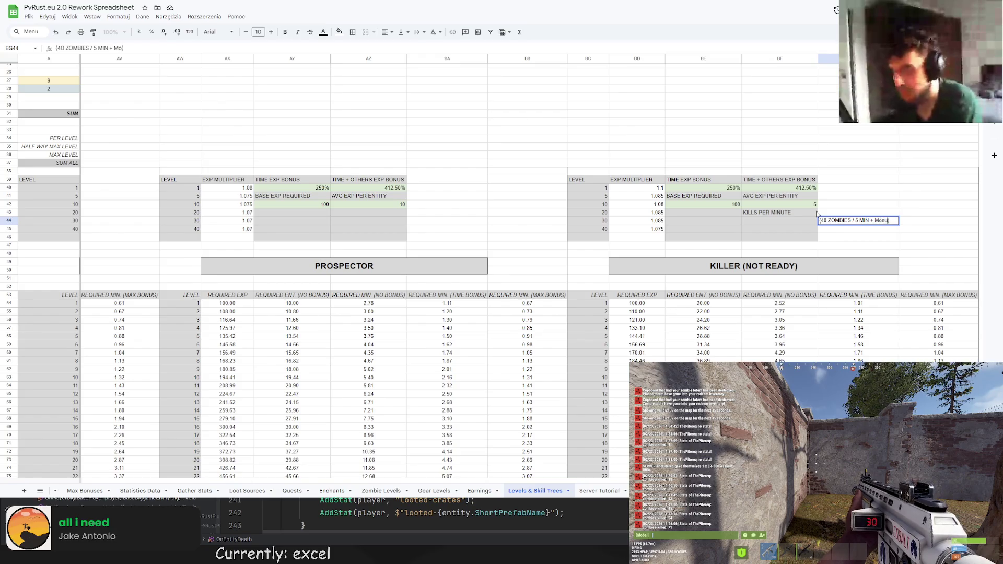
{"action": "type", "text": "NUMENTS"}
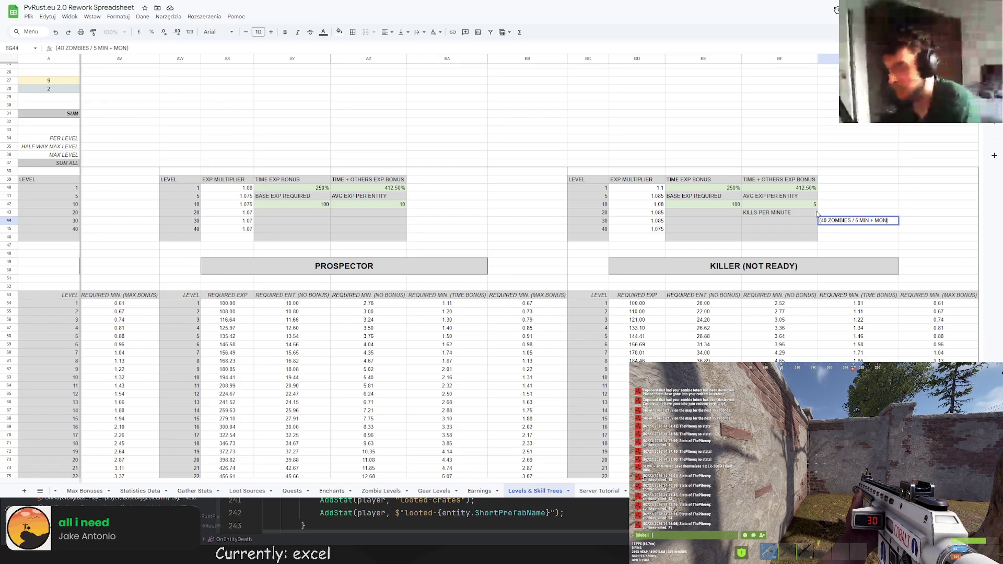
{"action": "key", "text": "Up"}
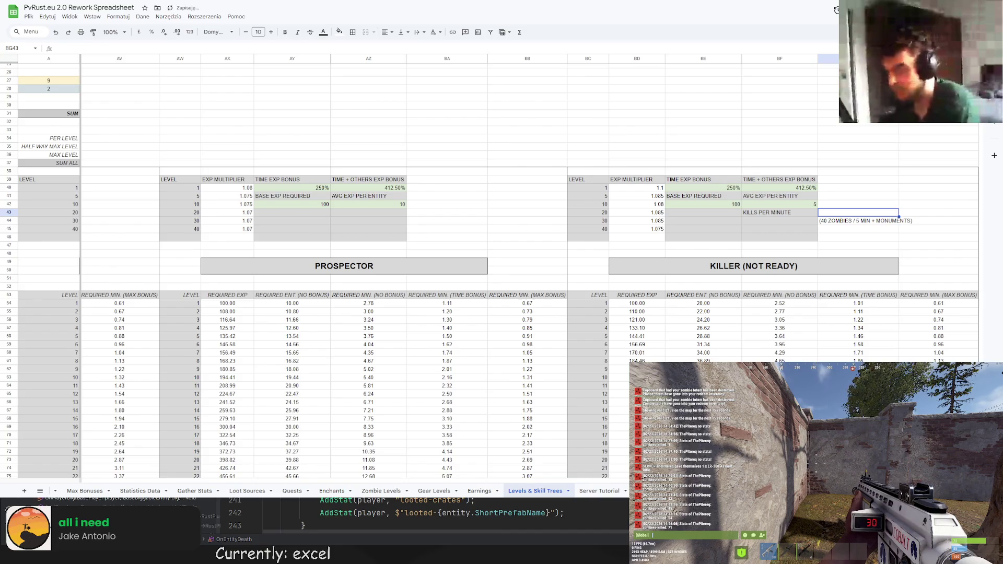
{"action": "left_click", "coordinate": [764, 221]}
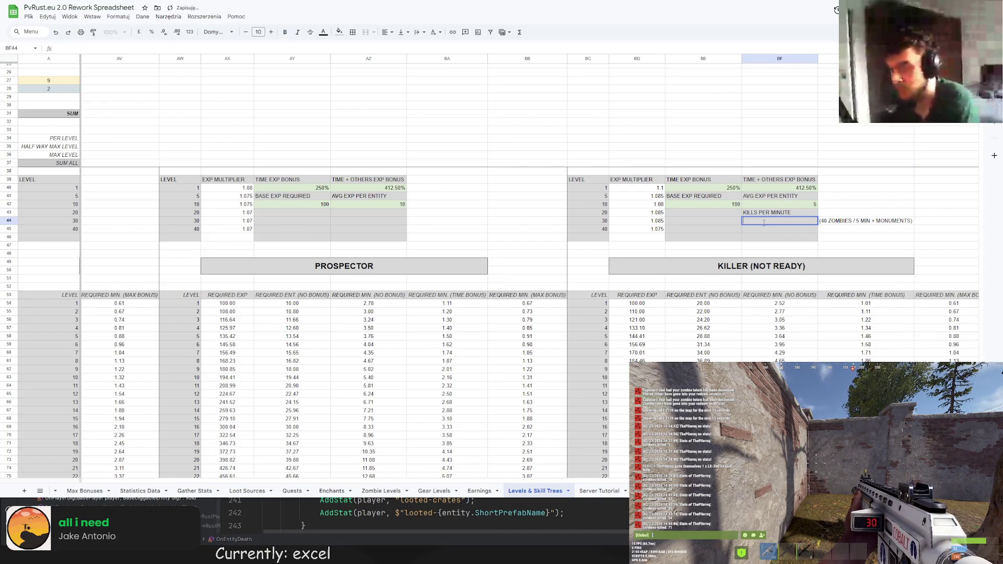
Give BF44 a background fill colour and enter the formula =40/5+10, showing 18
{"action": "key", "text": "Escape"}
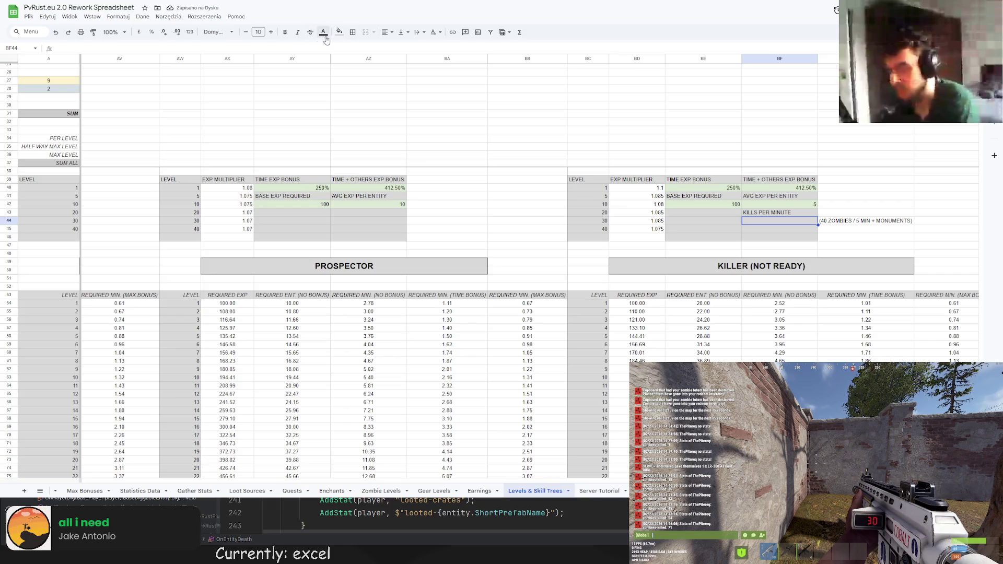
{"action": "left_click", "coordinate": [339, 32]}
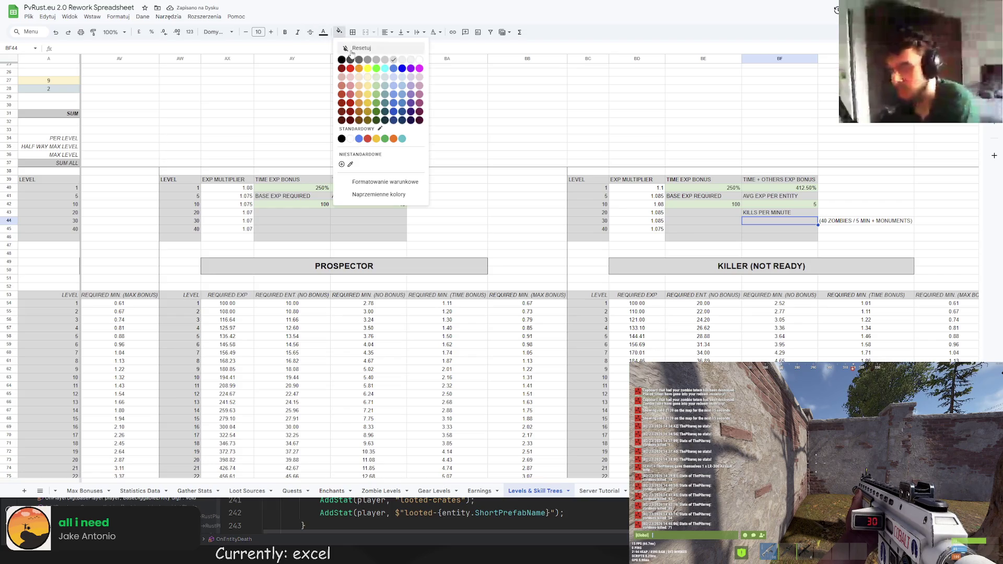
{"action": "left_click", "coordinate": [379, 86]}
{"action": "type", "text": "=40/5+10"}
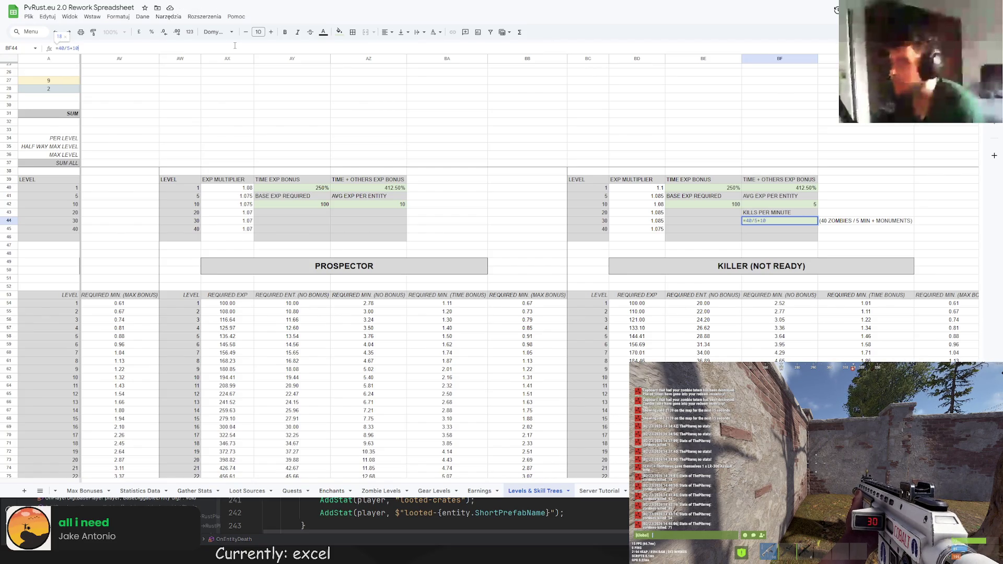
{"action": "key", "text": "Return"}
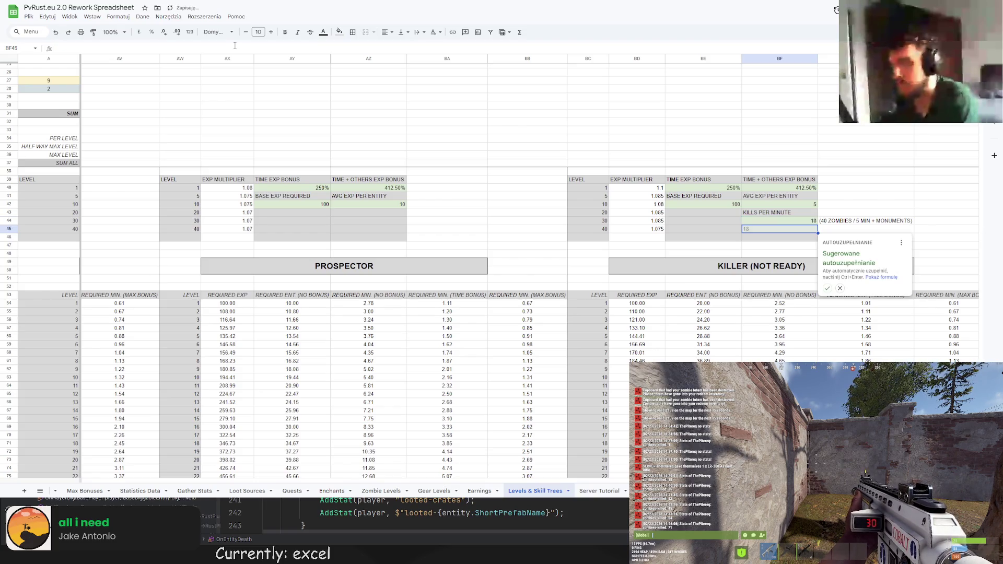
Edit BF44's formula so the second term becomes 20/5, making kills per minute 12
{"action": "left_click", "coordinate": [800, 224]}
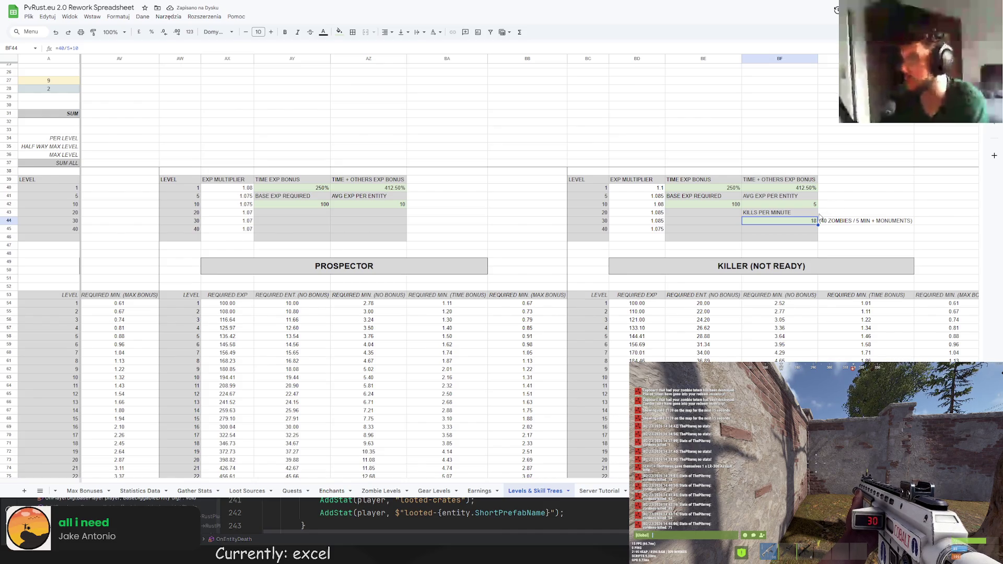
{"action": "double_click", "coordinate": [74, 48]}
{"action": "left_click", "coordinate": [85, 48]}
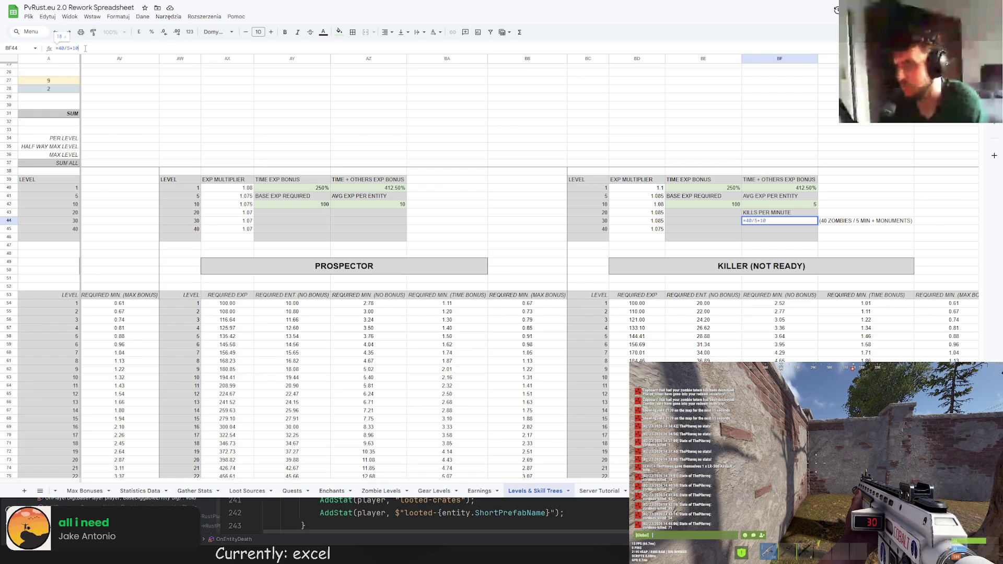
{"action": "double_click", "coordinate": [75, 48]}
{"action": "type", "text": "20/10"}
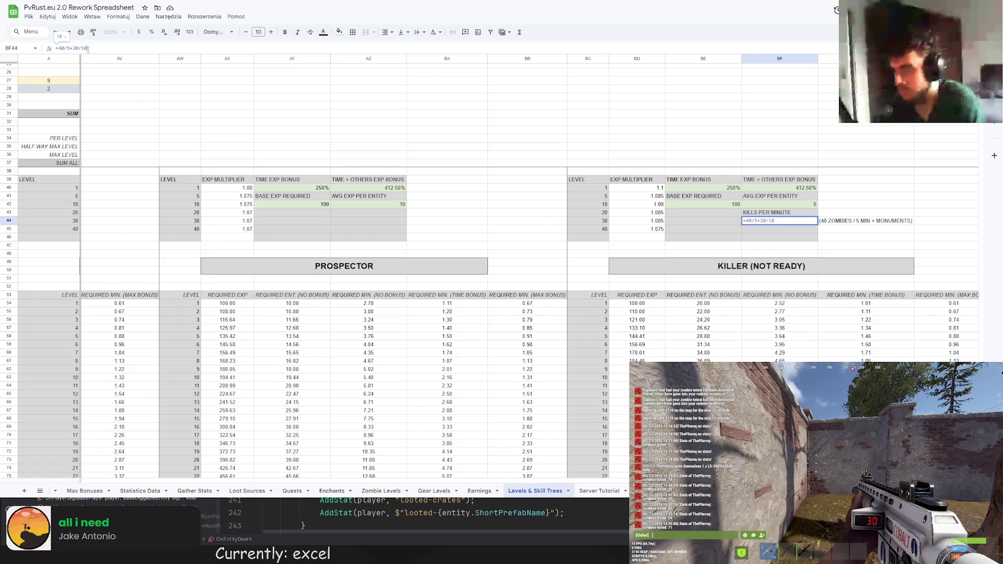
{"action": "key", "text": "Return"}
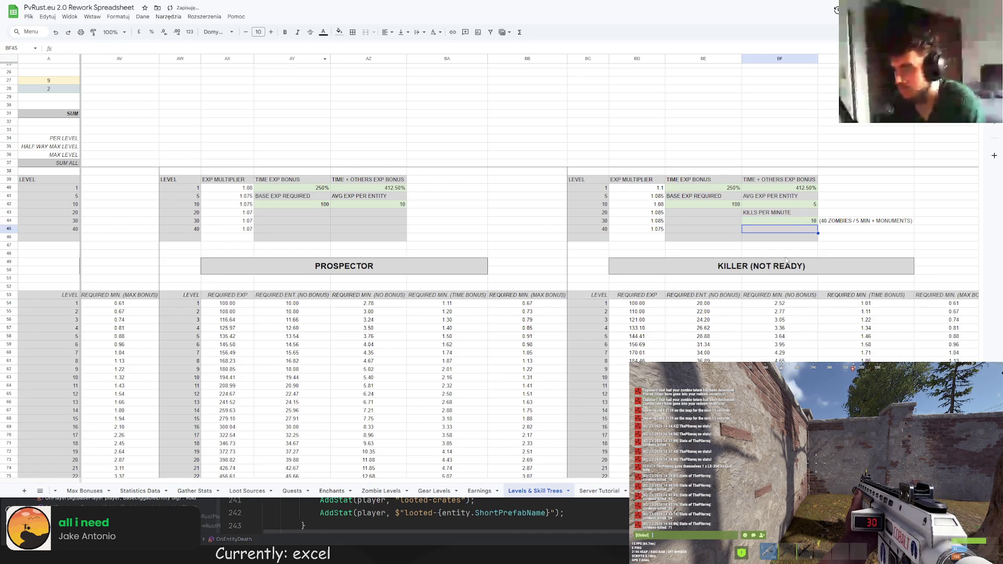
{"action": "key", "text": "Up"}
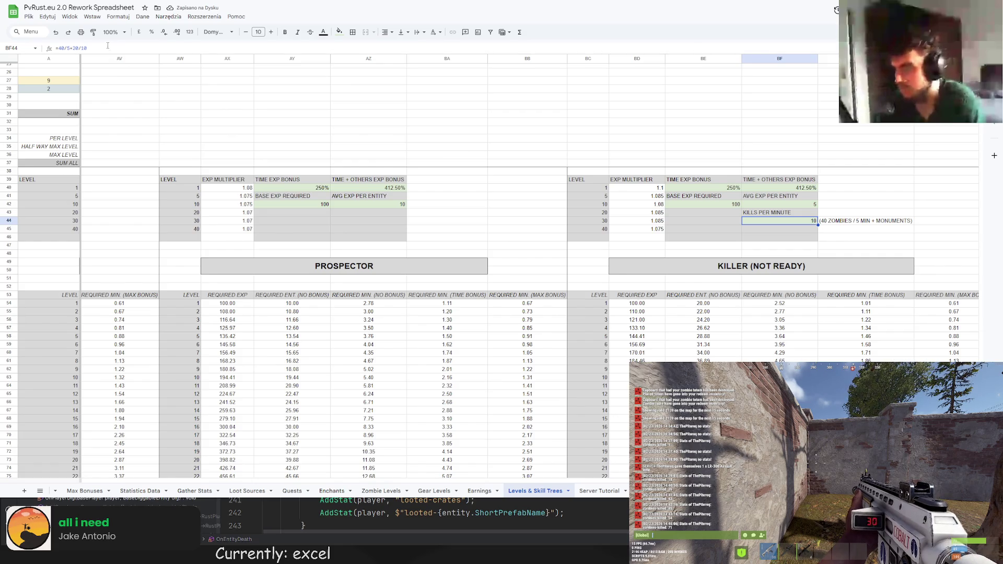
{"action": "left_click", "coordinate": [105, 46]}
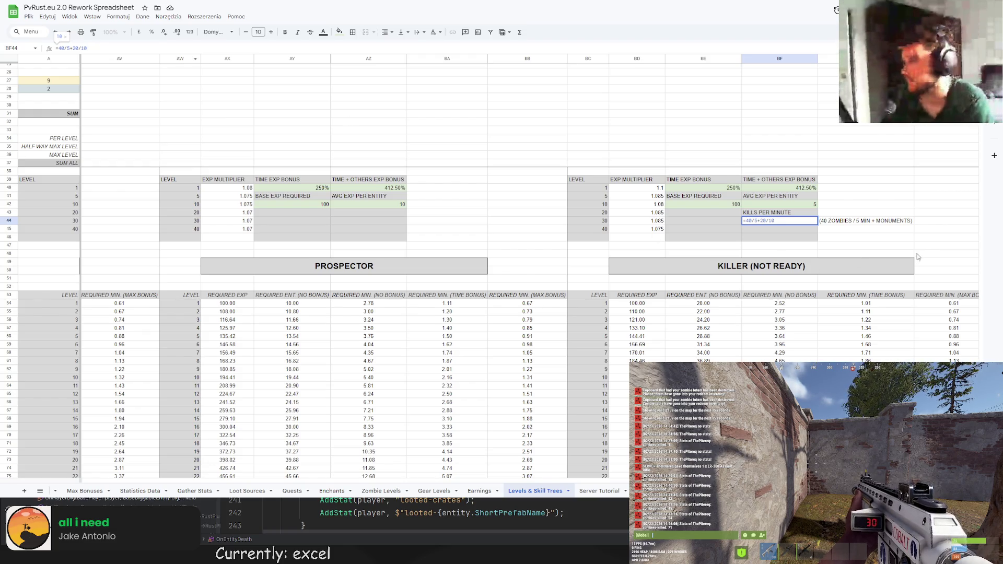
{"action": "key", "text": "Escape"}
{"action": "left_click", "coordinate": [112, 48]}
{"action": "key", "text": "BackSpace"}
{"action": "key", "text": "BackSpace"}
{"action": "type", "text": "5"}
{"action": "key", "text": "Return"}
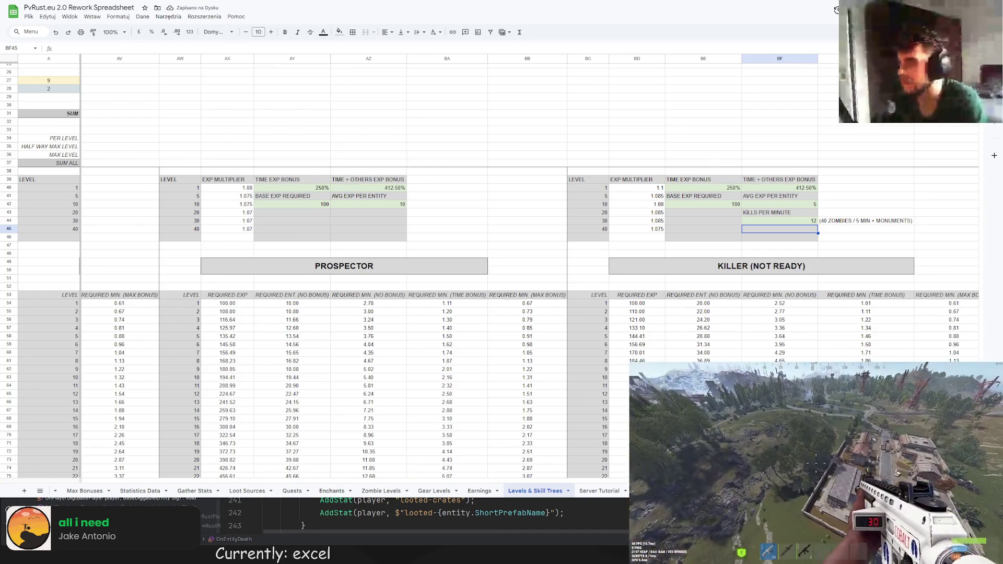
{"action": "left_click", "coordinate": [872, 222]}
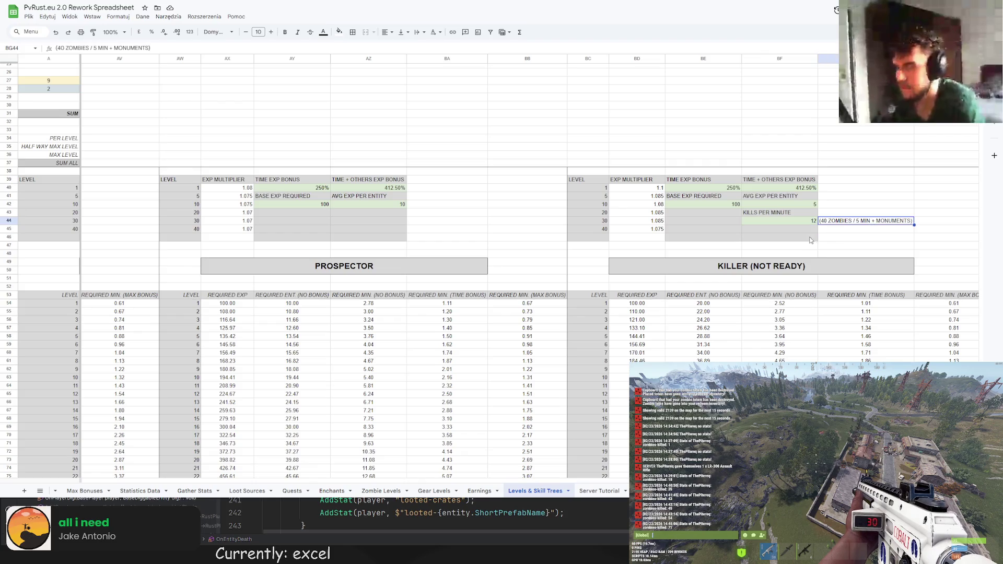
Change the level 1 minutes cell BF54 to divide BE54 by the kills per minute in BF44
{"action": "scroll", "coordinate": [783, 241], "scroll_direction": "down", "scroll_amount": 1}
{"action": "left_click", "coordinate": [773, 265]}
{"action": "key", "text": "Return"}
{"action": "key", "text": "BackSpace"}
{"action": "key", "text": "BackSpace"}
{"action": "key", "text": "BackSpace"}
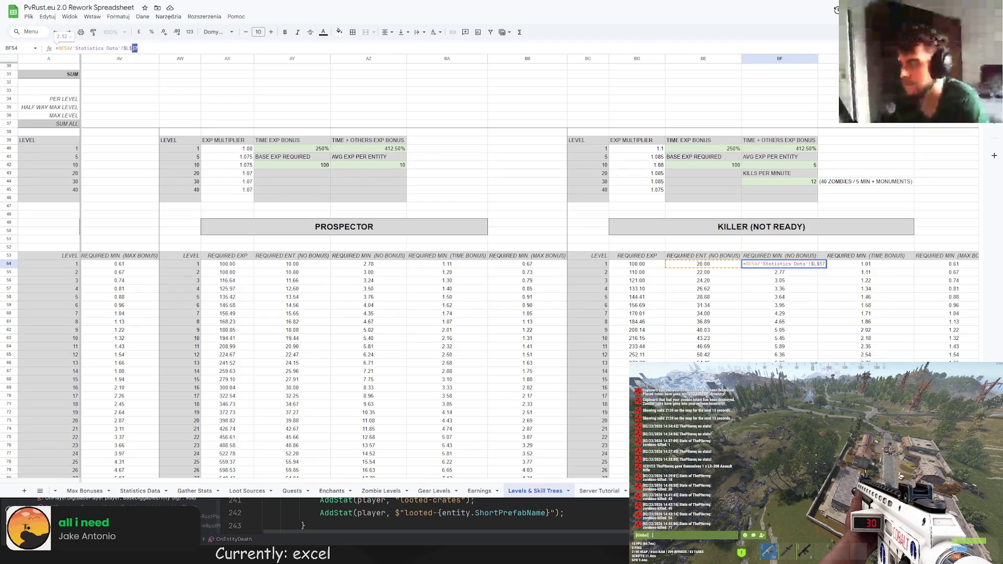
{"action": "left_click", "coordinate": [798, 183]}
{"action": "key", "text": "Return"}
{"action": "left_click", "coordinate": [784, 264]}
{"action": "mouse_move", "coordinate": [818, 268]}
{"action": "left_mouse_down"}
{"action": "mouse_move", "coordinate": [803, 318]}
{"action": "mouse_move", "coordinate": [799, 267]}
{"action": "left_mouse_up"}
{"action": "scroll", "coordinate": [803, 318], "scroll_direction": "down", "scroll_amount": 5}
{"action": "scroll", "coordinate": [801, 282], "scroll_direction": "up", "scroll_amount": 10}
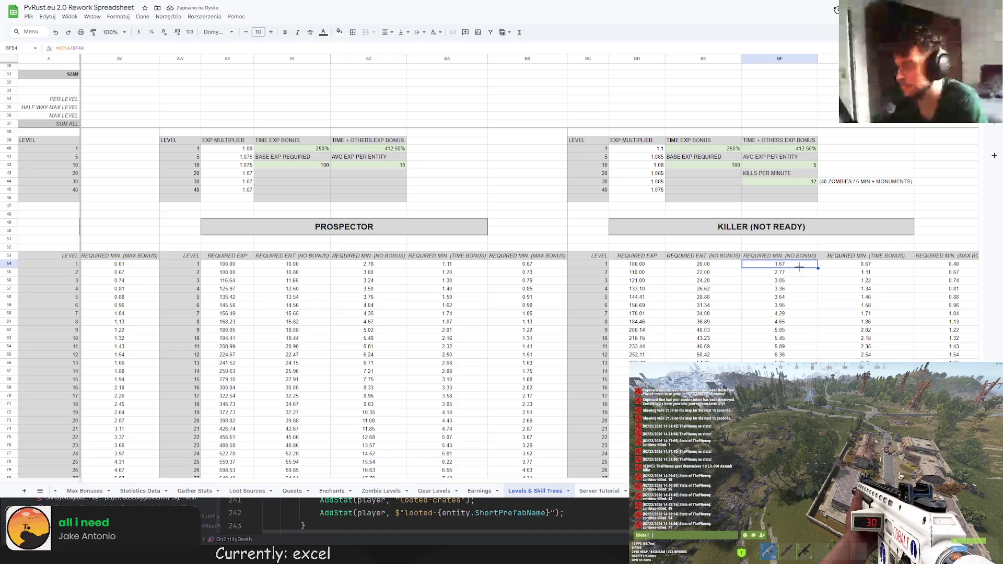
Lock the divisor as BF$44 and fill the formula down to level 50 in BF103
{"action": "key", "text": "Return"}
{"action": "key", "text": "F4"}
{"action": "key", "text": "F4"}
{"action": "key", "text": "Return"}
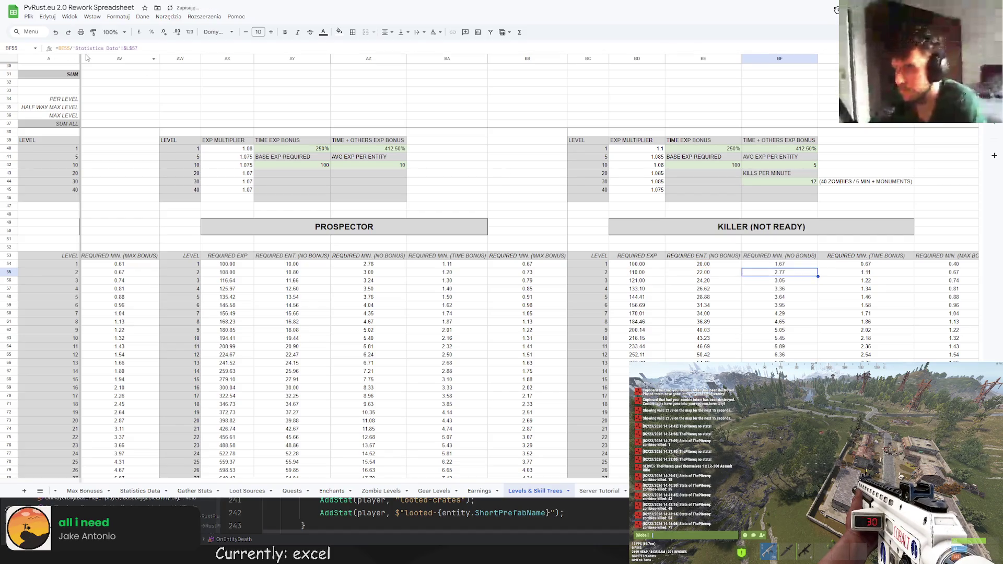
{"action": "left_click", "coordinate": [816, 265]}
{"action": "scroll", "coordinate": [810, 319], "scroll_direction": "down", "scroll_amount": 10}
{"action": "left_click_drag", "start_coordinate": [818, 268], "coordinate": [808, 319]}
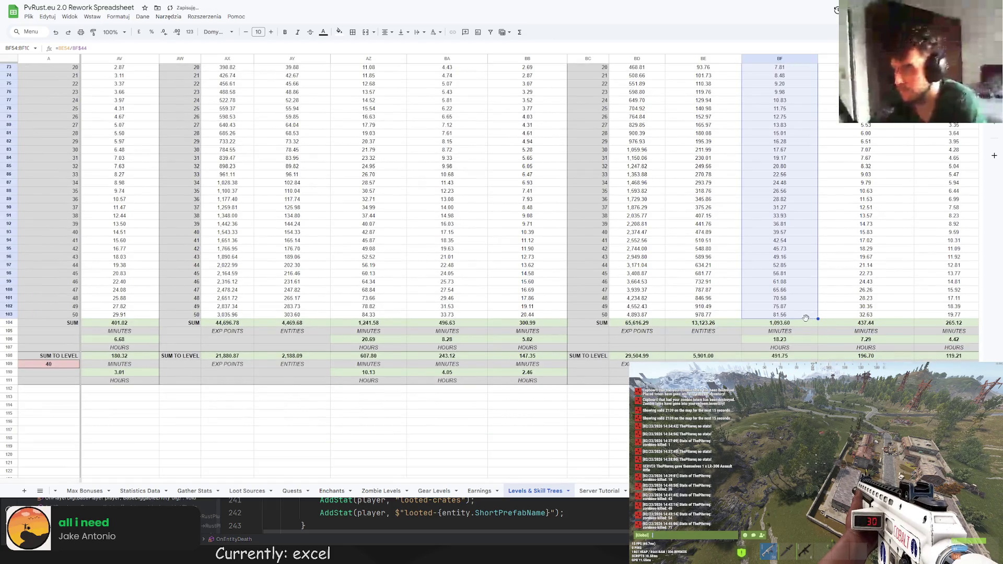
{"action": "scroll", "coordinate": [805, 313], "scroll_direction": "up", "scroll_amount": 8}
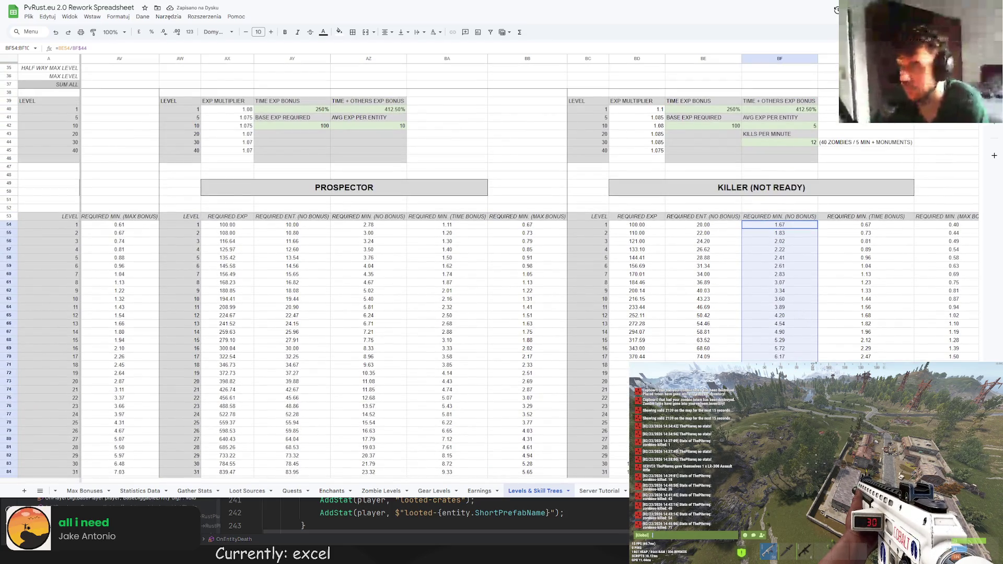
{"action": "scroll", "coordinate": [805, 314], "scroll_direction": "down", "scroll_amount": 1}
{"action": "scroll", "coordinate": [805, 314], "scroll_direction": "up", "scroll_amount": 1}
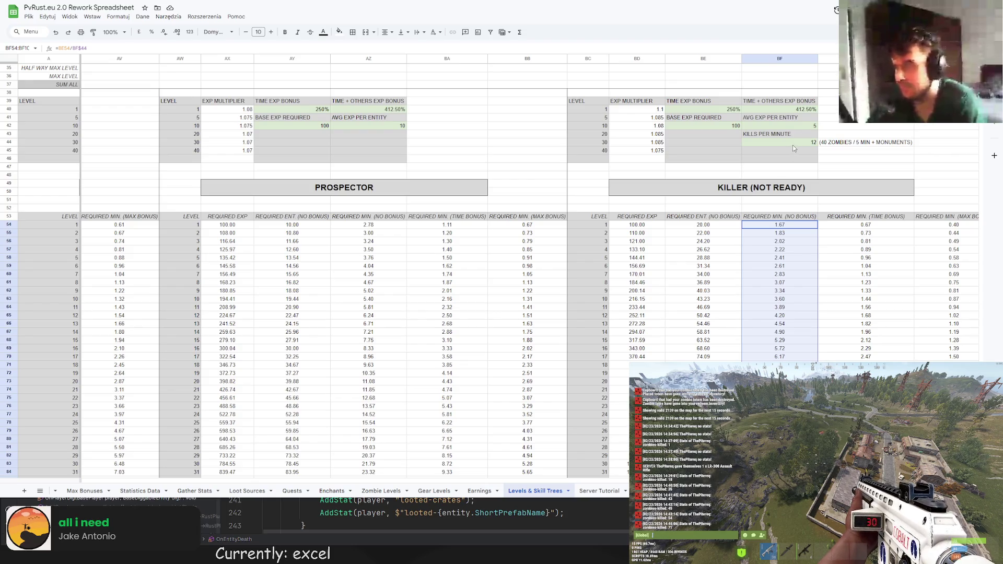
{"action": "scroll", "coordinate": [729, 313], "scroll_direction": "down", "scroll_amount": 1}
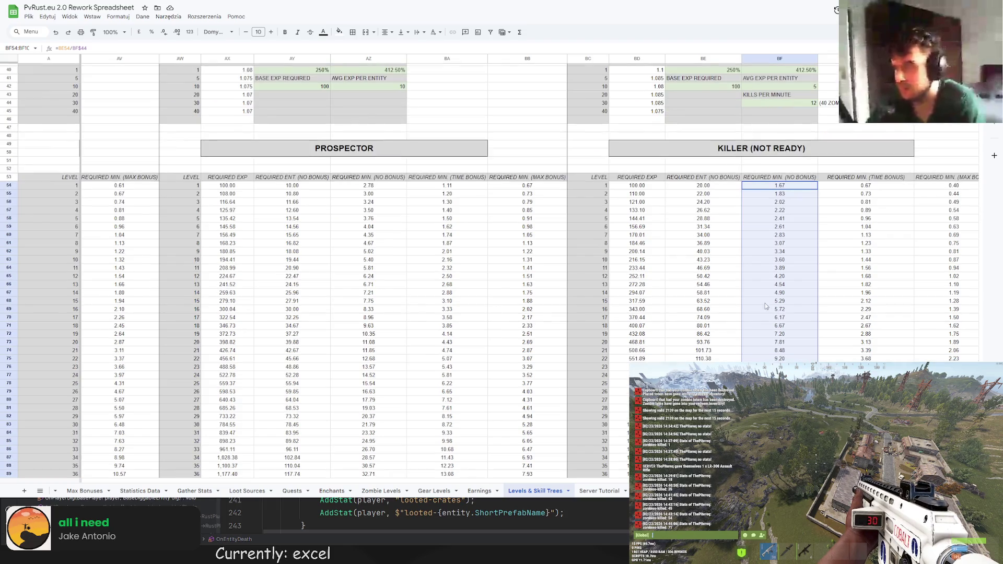
{"action": "scroll", "coordinate": [495, 448], "scroll_direction": "left", "scroll_amount": 10}
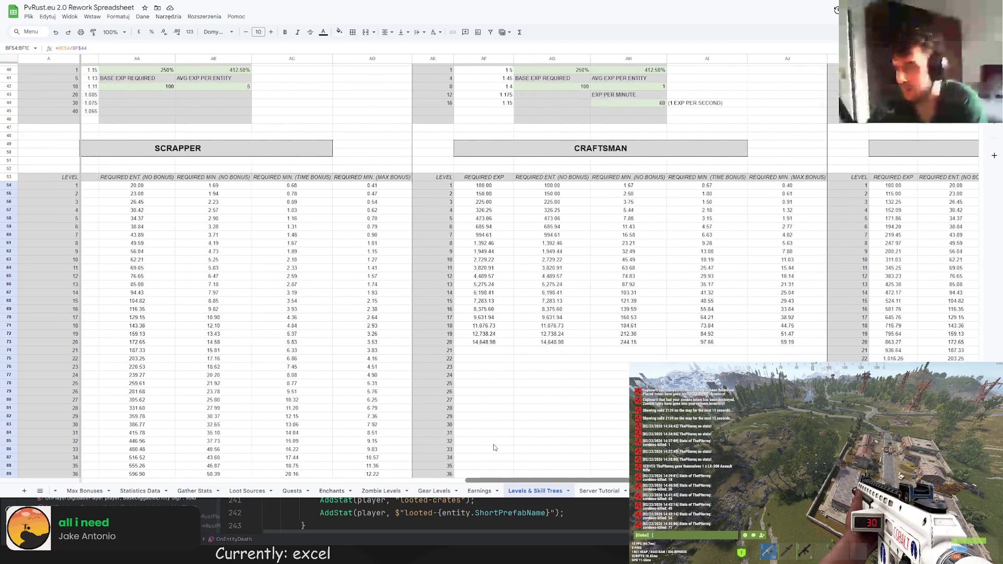
{"action": "scroll", "coordinate": [495, 448], "scroll_direction": "left", "scroll_amount": 5}
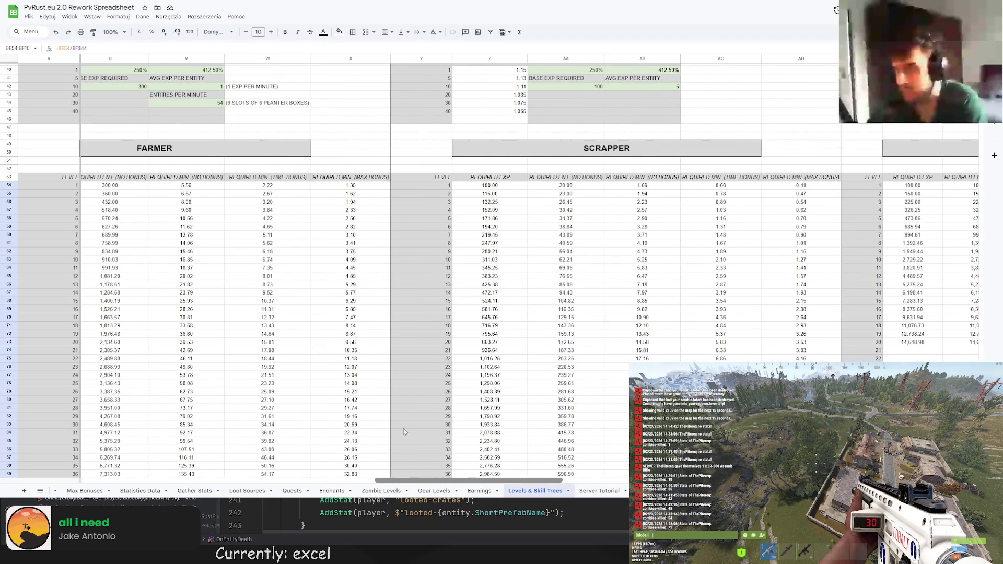
{"action": "key", "text": "ctrl+BackSpace"}
{"action": "scroll", "coordinate": [329, 421], "scroll_direction": "left", "scroll_amount": 15}
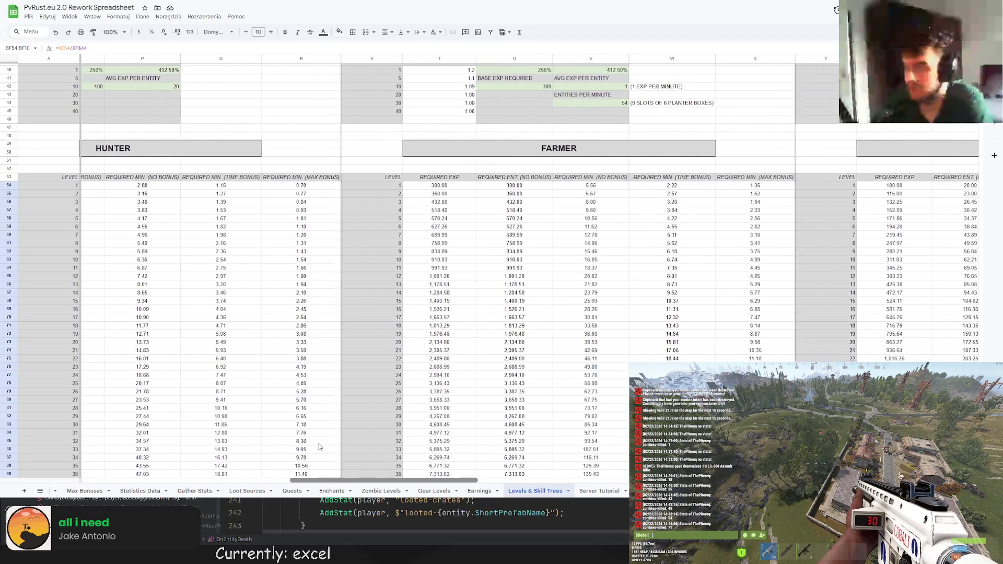
{"action": "scroll", "coordinate": [232, 431], "scroll_direction": "right", "scroll_amount": 15}
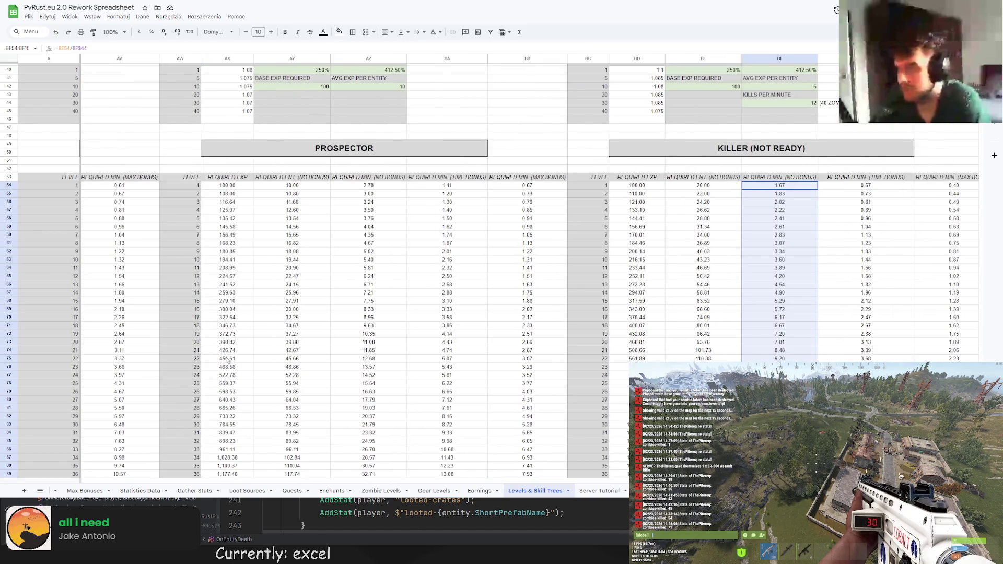
{"action": "scroll", "coordinate": [270, 325], "scroll_direction": "up", "scroll_amount": 3}
{"action": "scroll", "coordinate": [145, 458], "scroll_direction": "left", "scroll_amount": 20}
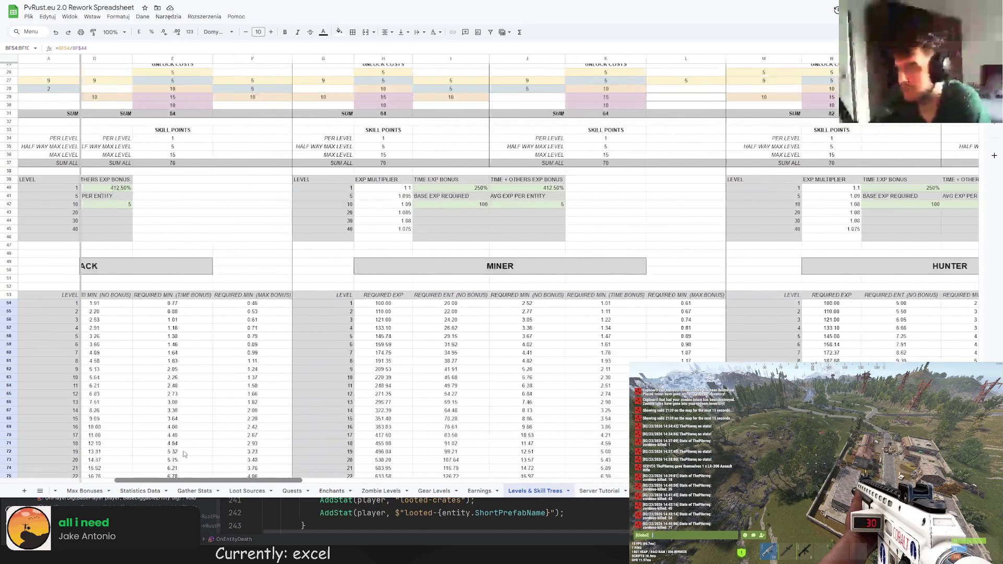
{"action": "left_click_drag", "start_coordinate": [158, 480], "coordinate": [826, 484]}
{"action": "scroll", "coordinate": [530, 266], "scroll_direction": "right", "scroll_amount": 8}
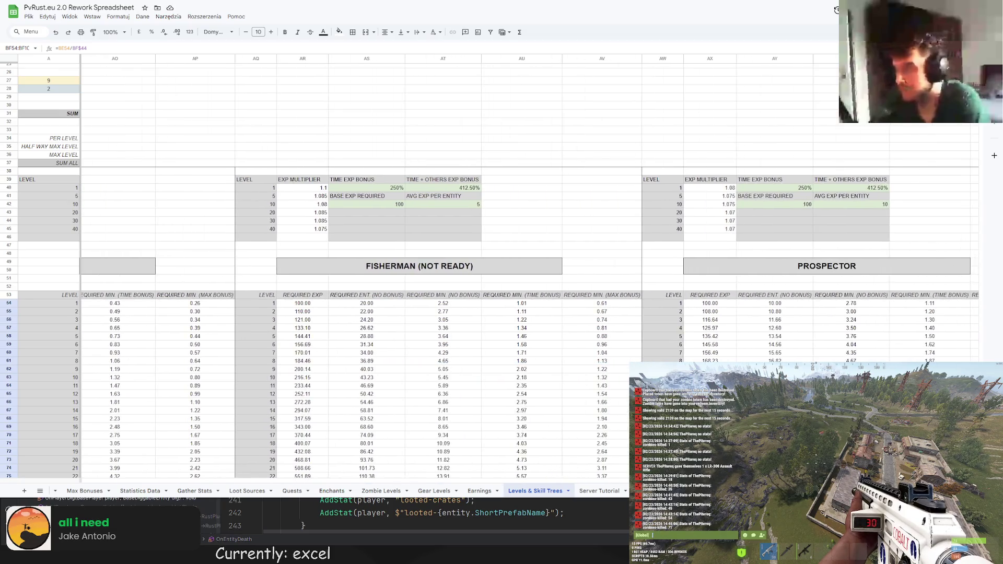
{"action": "scroll", "coordinate": [653, 281], "scroll_direction": "right", "scroll_amount": 2}
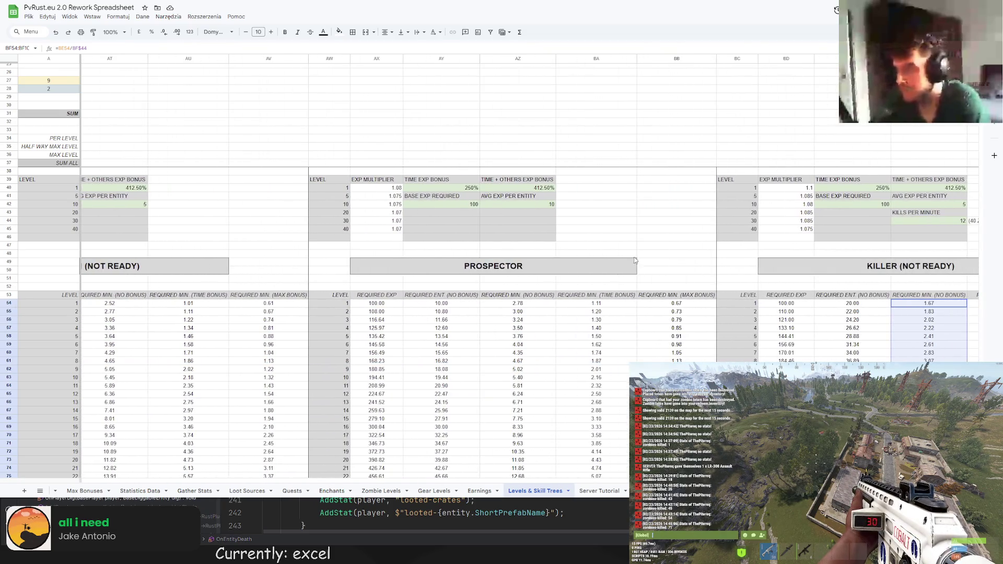
{"action": "left_click_drag", "start_coordinate": [376, 187], "coordinate": [376, 229]}
Paste the copied Prospector exp multipliers (1.08 down to 1.07) into the Killer table at BD40
{"action": "key", "text": "ctrl+c"}
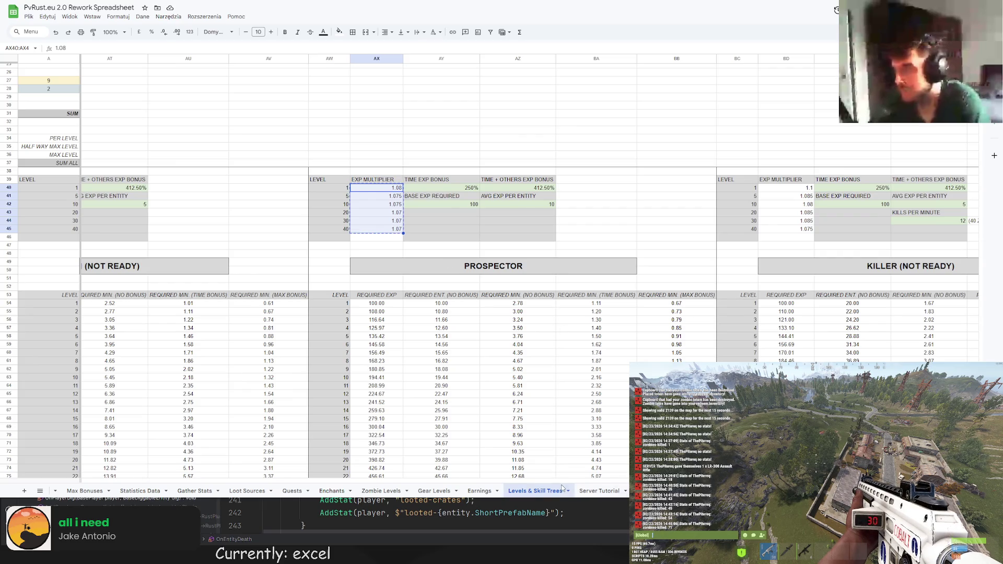
{"action": "scroll", "coordinate": [529, 313], "scroll_direction": "right", "scroll_amount": 2}
{"action": "left_click", "coordinate": [622, 187]}
{"action": "key", "text": "ctrl+v"}
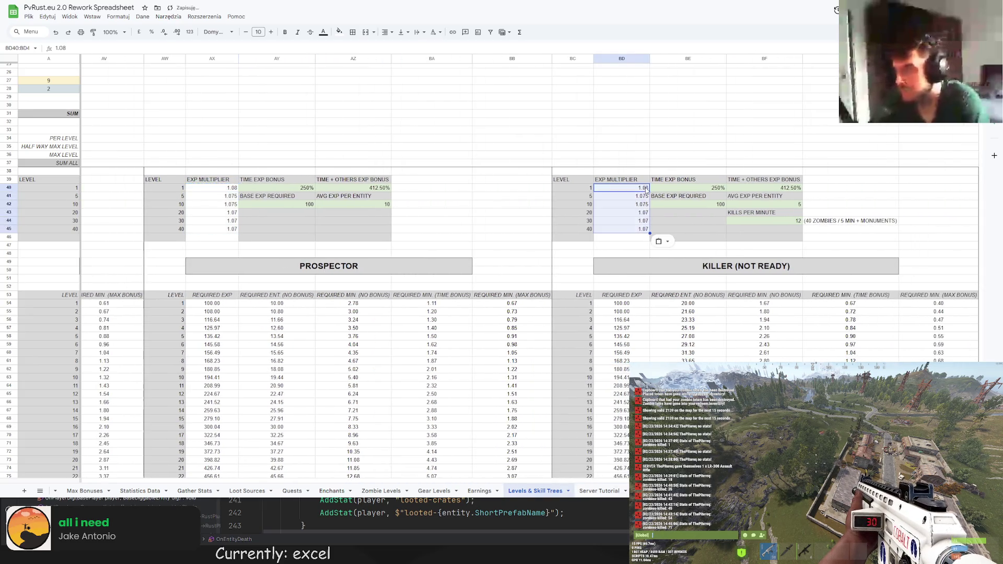
{"action": "left_click", "coordinate": [673, 155]}
{"action": "scroll", "coordinate": [674, 182], "scroll_direction": "down", "scroll_amount": 10}
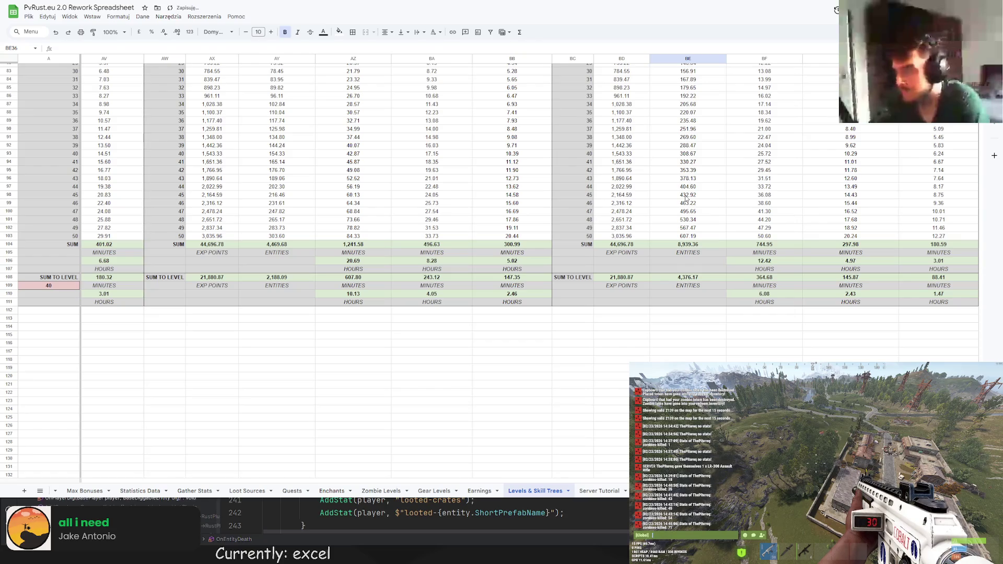
{"action": "scroll", "coordinate": [663, 240], "scroll_direction": "up", "scroll_amount": 8}
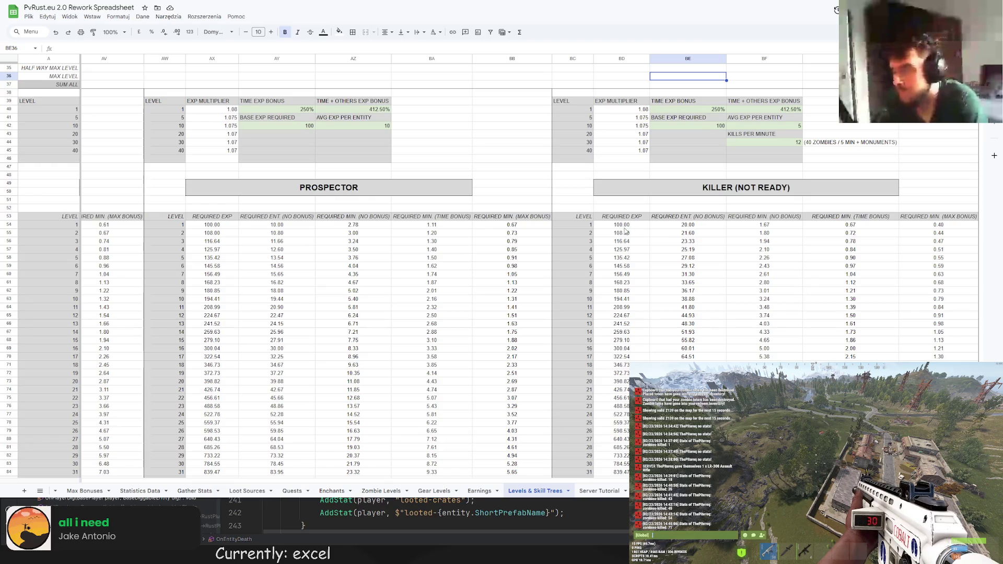
{"action": "scroll", "coordinate": [626, 231], "scroll_direction": "down", "scroll_amount": 1}
{"action": "scroll", "coordinate": [625, 230], "scroll_direction": "up", "scroll_amount": 3}
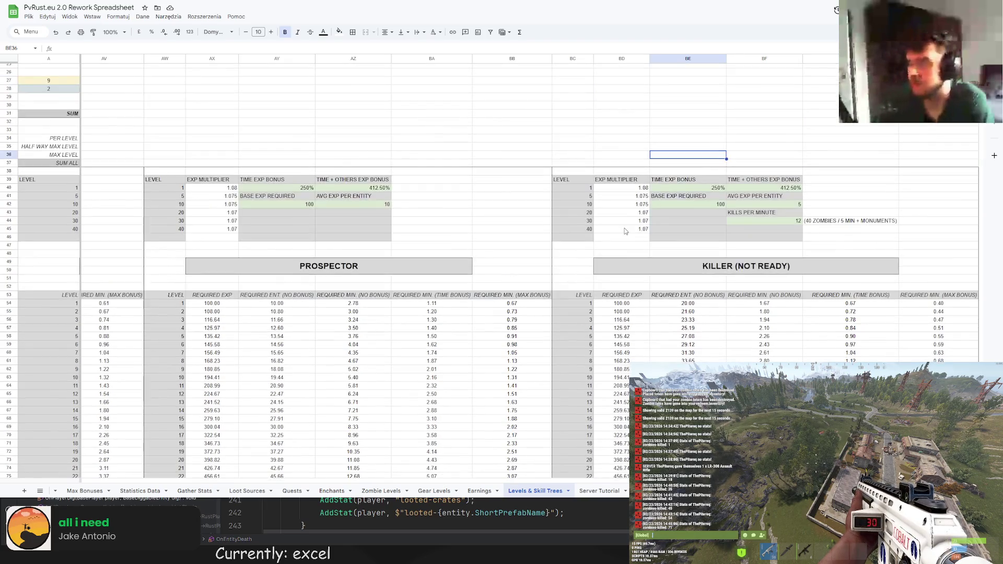
{"action": "scroll", "coordinate": [81, 443], "scroll_direction": "left", "scroll_amount": 15}
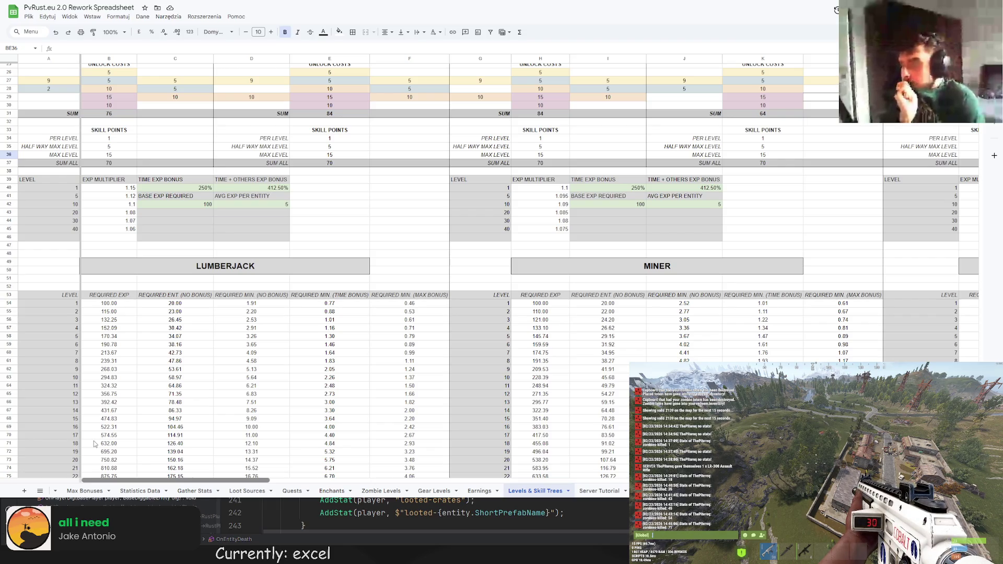
Enter 10 as the SUM TO LEVEL target level in cell A109
{"action": "scroll", "coordinate": [94, 443], "scroll_direction": "right", "scroll_amount": 15}
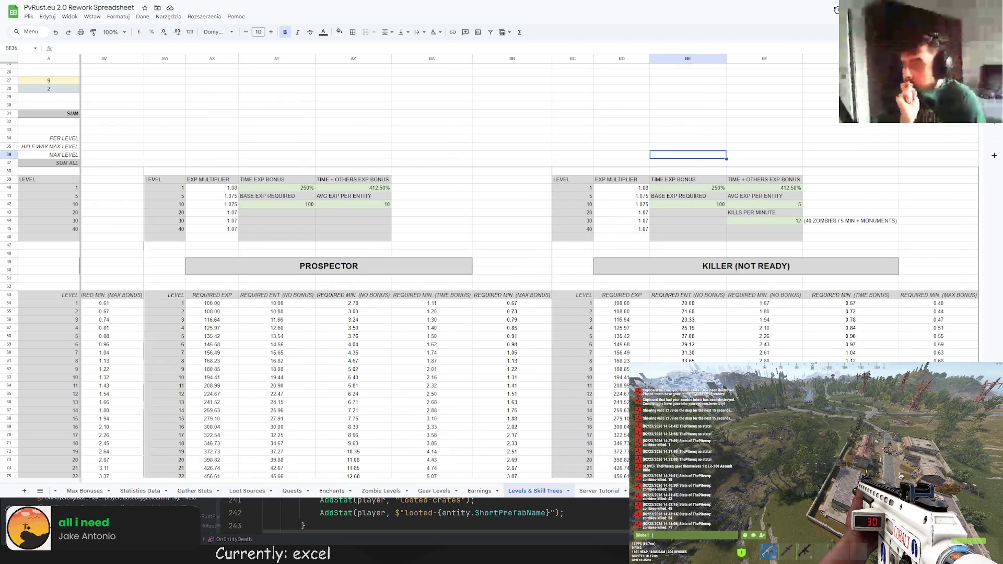
{"action": "scroll", "coordinate": [648, 238], "scroll_direction": "down", "scroll_amount": 15}
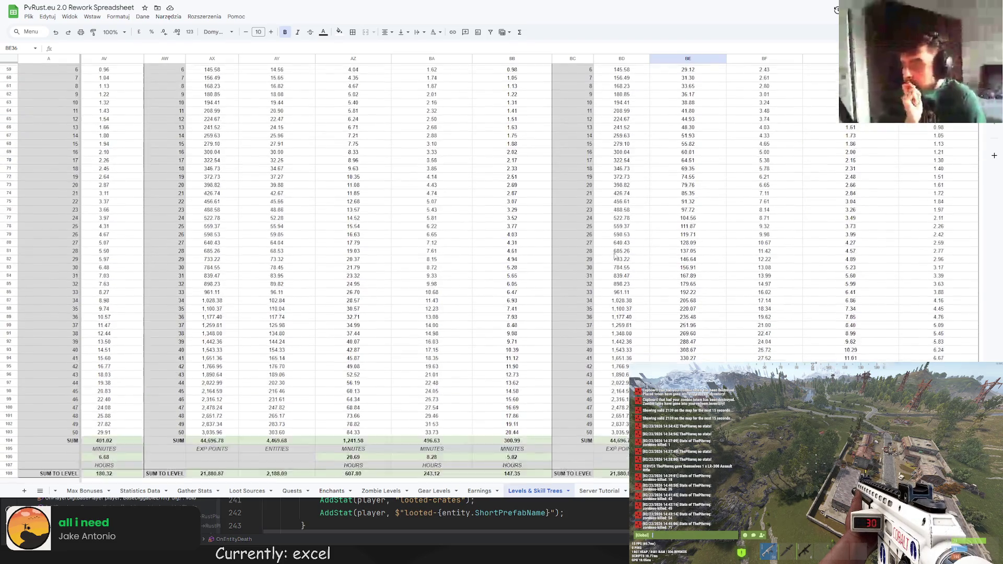
{"action": "left_click", "coordinate": [61, 367]}
{"action": "type", "text": "10"}
{"action": "key", "text": "Return"}
{"action": "scroll", "coordinate": [119, 481], "scroll_direction": "left", "scroll_amount": 20}
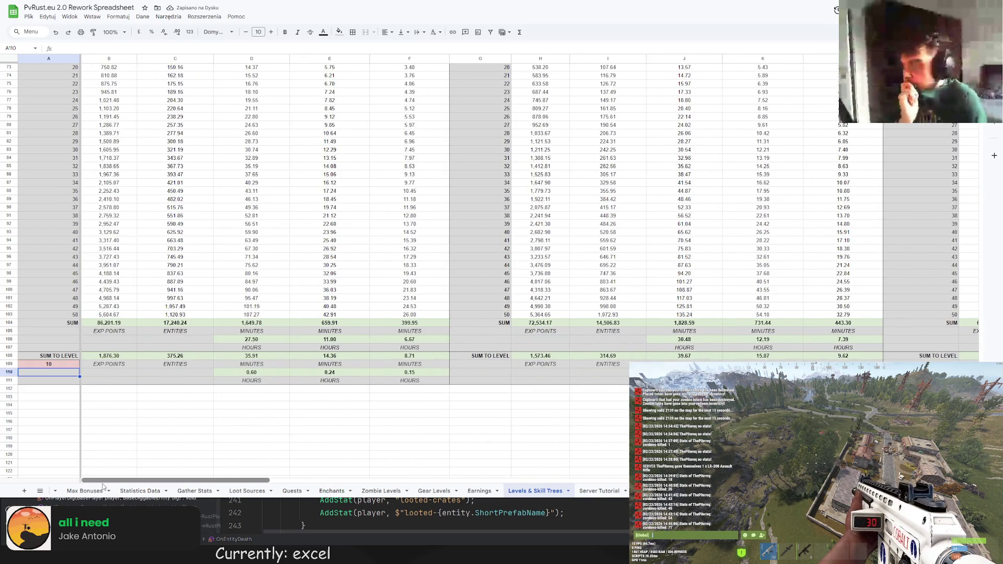
{"action": "scroll", "coordinate": [103, 487], "scroll_direction": "right", "scroll_amount": 20}
{"action": "scroll", "coordinate": [630, 196], "scroll_direction": "up", "scroll_amount": 10}
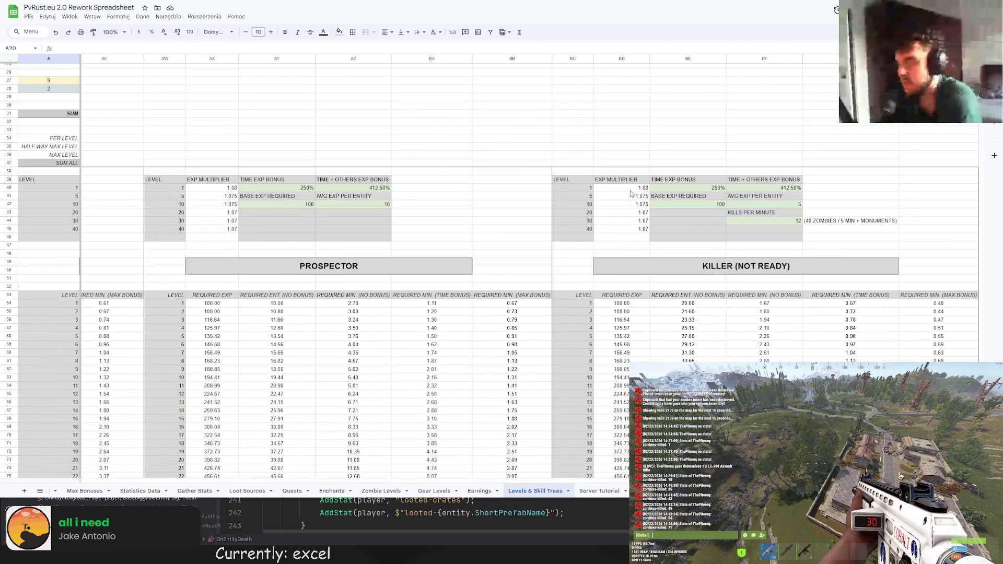
{"action": "left_click", "coordinate": [646, 188]}
Set the Killer exp multipliers to 1.15 for level 1 and 1.1 for level 5
{"action": "key", "text": "Return"}
{"action": "key", "text": "Return"}
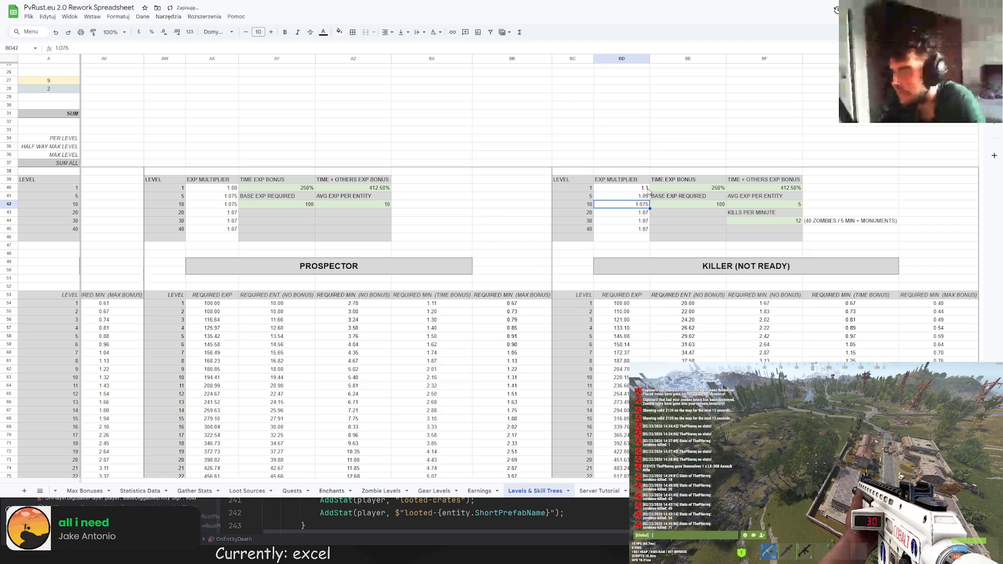
{"action": "scroll", "coordinate": [685, 255], "scroll_direction": "down", "scroll_amount": 10}
{"action": "scroll", "coordinate": [685, 252], "scroll_direction": "up", "scroll_amount": 6}
{"action": "key", "text": "Up"}
{"action": "key", "text": "Up"}
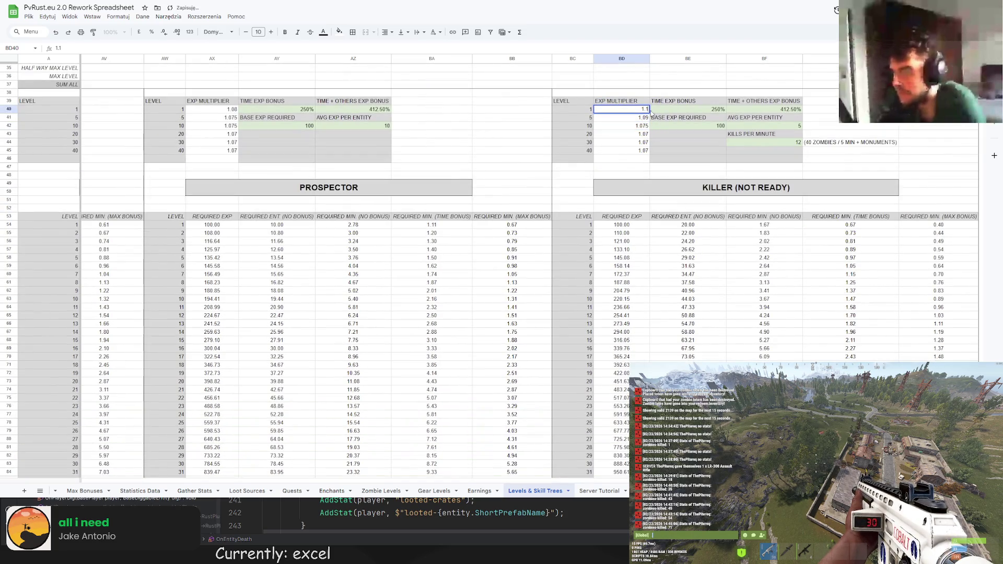
{"action": "key", "text": "Return"}
{"action": "type", "text": "1.1"}
{"action": "key", "text": "Return"}
{"action": "scroll", "coordinate": [679, 125], "scroll_direction": "down", "scroll_amount": 9}
{"action": "scroll", "coordinate": [680, 128], "scroll_direction": "up", "scroll_amount": 7}
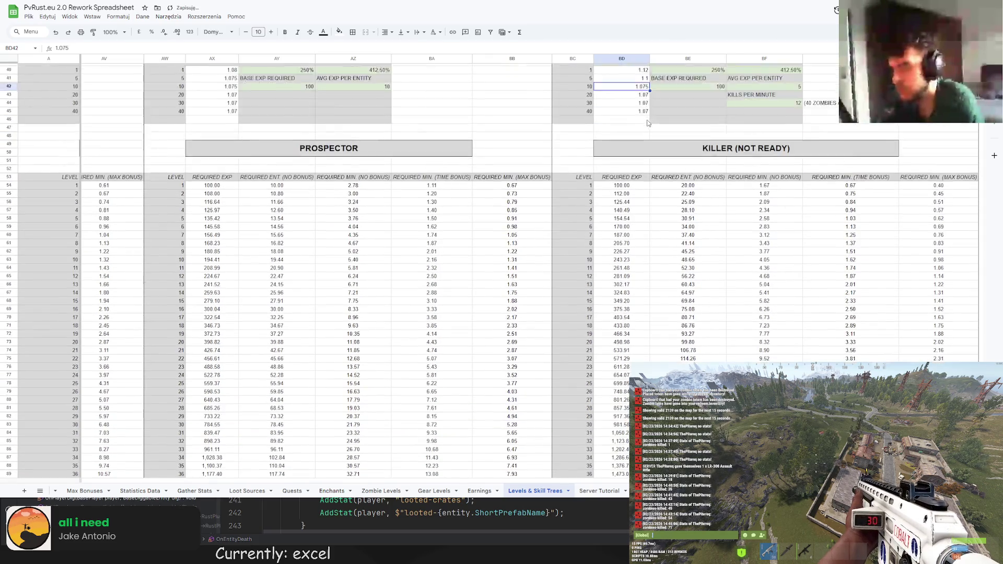
{"action": "left_click", "coordinate": [644, 119]}
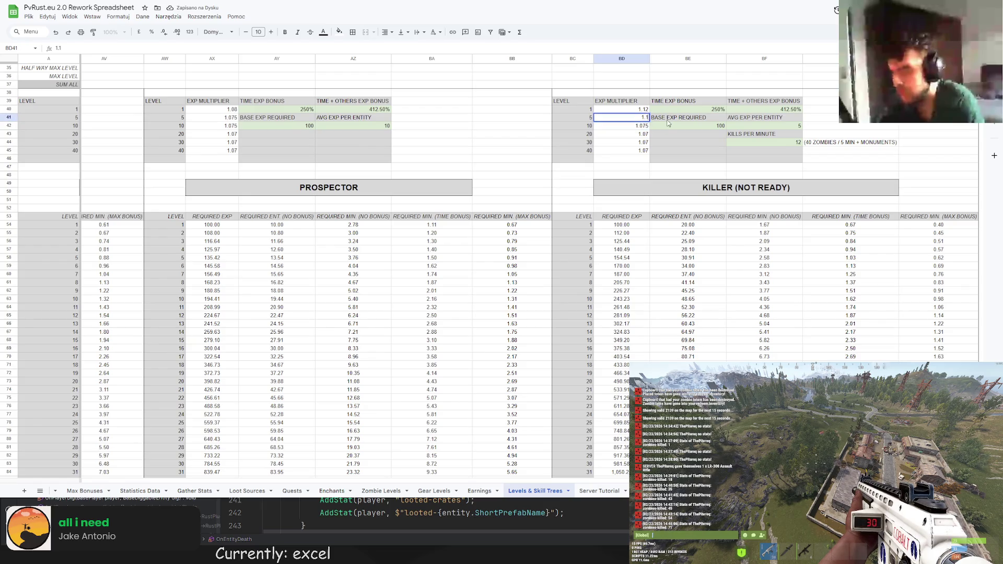
{"action": "key", "text": "Up"}
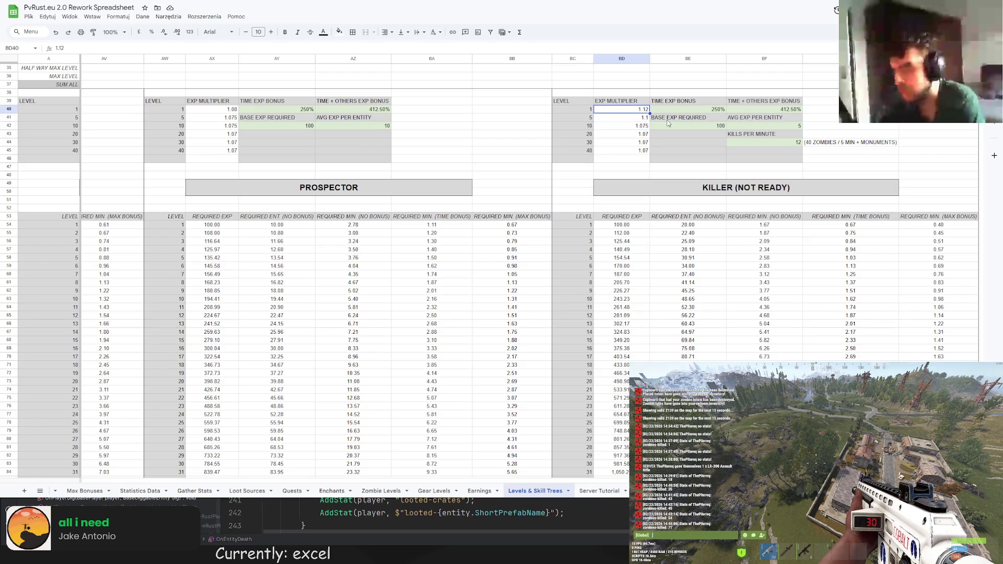
{"action": "type", "text": "5"}
{"action": "key", "text": "Return"}
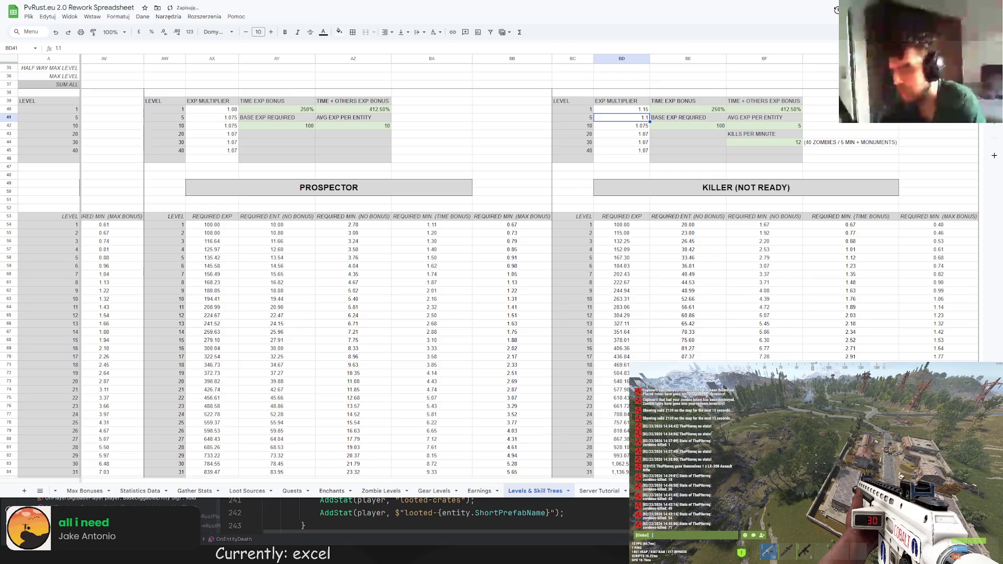
Select the Farmer table's exp multipliers in T40:T45
{"action": "scroll", "coordinate": [492, 467], "scroll_direction": "left", "scroll_amount": 10}
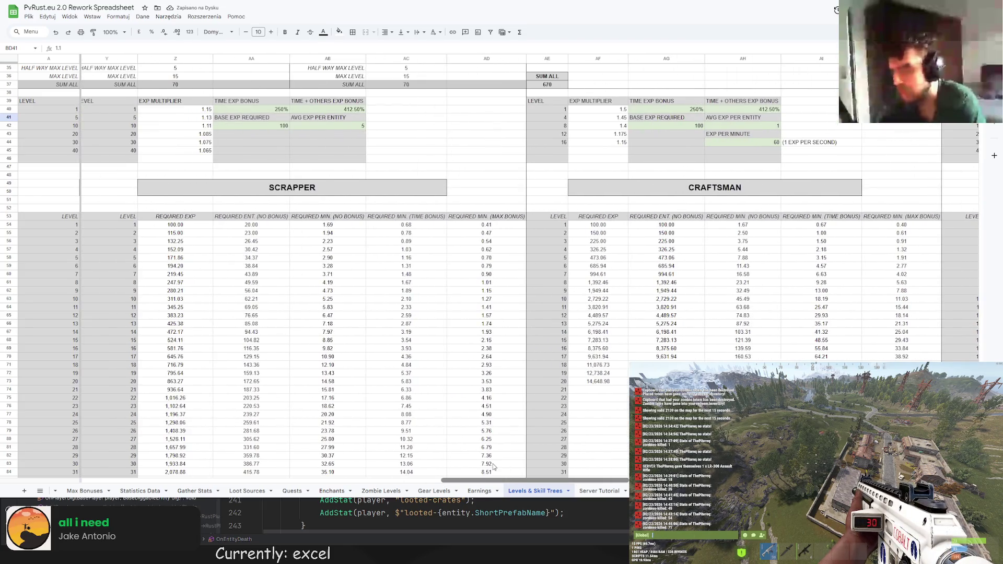
{"action": "scroll", "coordinate": [475, 464], "scroll_direction": "left", "scroll_amount": 2}
{"action": "scroll", "coordinate": [474, 465], "scroll_direction": "left", "scroll_amount": 6}
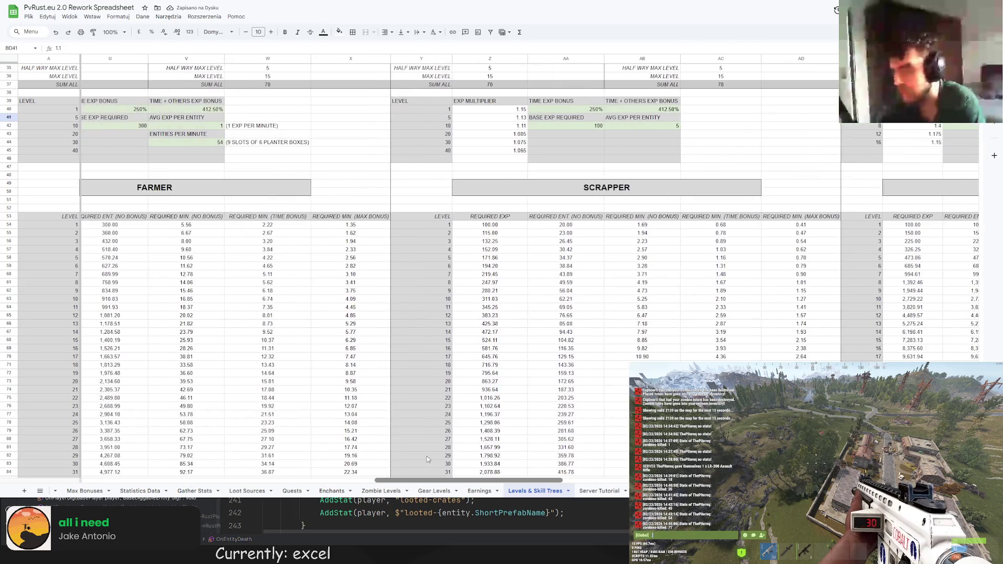
{"action": "scroll", "coordinate": [380, 456], "scroll_direction": "left", "scroll_amount": 1}
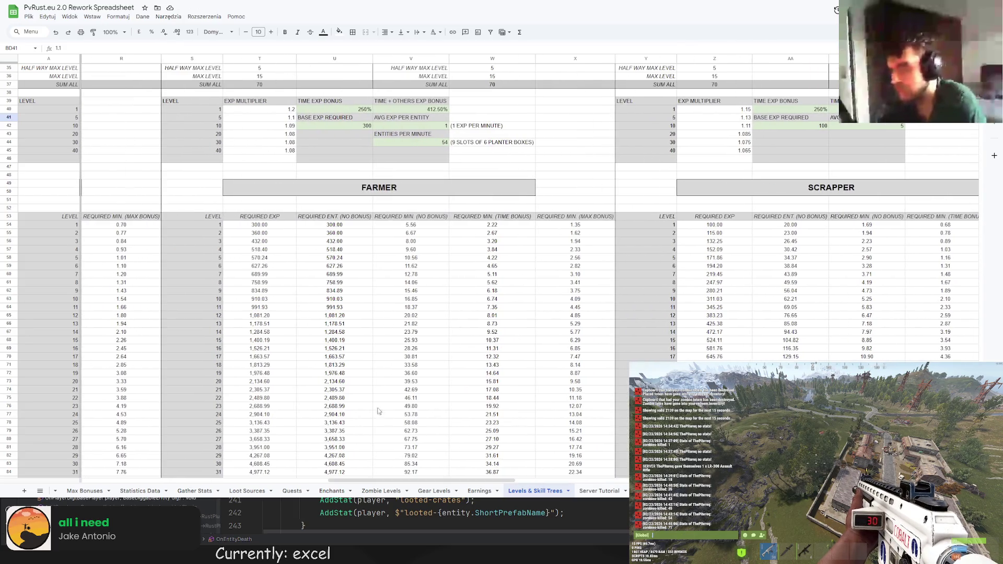
{"action": "mouse_move", "coordinate": [287, 110]}
{"action": "left_mouse_down"}
{"action": "mouse_move", "coordinate": [287, 166]}
{"action": "mouse_move", "coordinate": [287, 157]}
{"action": "left_mouse_up"}
{"action": "key", "text": "ctrl+c"}
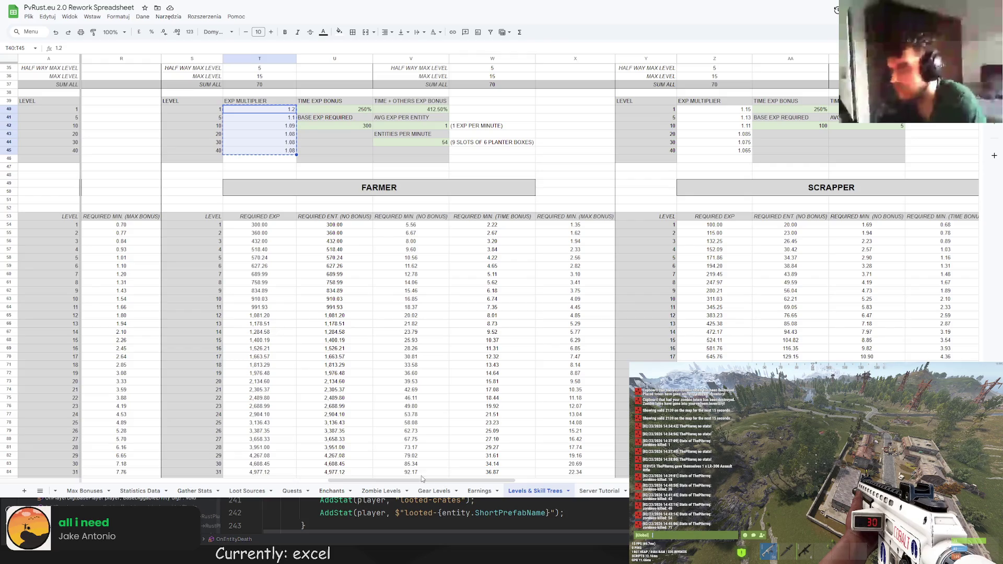
{"action": "scroll", "coordinate": [422, 479], "scroll_direction": "right", "scroll_amount": 15}
{"action": "left_click", "coordinate": [641, 151]}
{"action": "key", "text": "ctrl+v"}
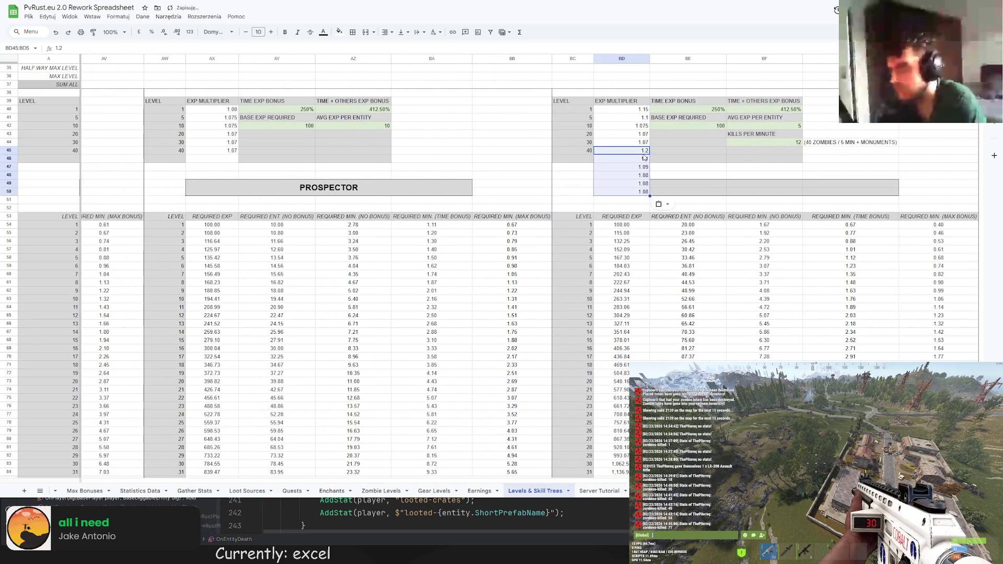
{"action": "mouse_move", "coordinate": [638, 150]}
{"action": "left_mouse_down"}
{"action": "mouse_move", "coordinate": [653, 128]}
{"action": "mouse_move", "coordinate": [646, 109]}
{"action": "left_mouse_up"}
{"action": "left_click", "coordinate": [680, 224]}
{"action": "scroll", "coordinate": [713, 322], "scroll_direction": "down", "scroll_amount": 6}
{"action": "scroll", "coordinate": [713, 323], "scroll_direction": "up", "scroll_amount": 15}
{"action": "left_click", "coordinate": [622, 196]}
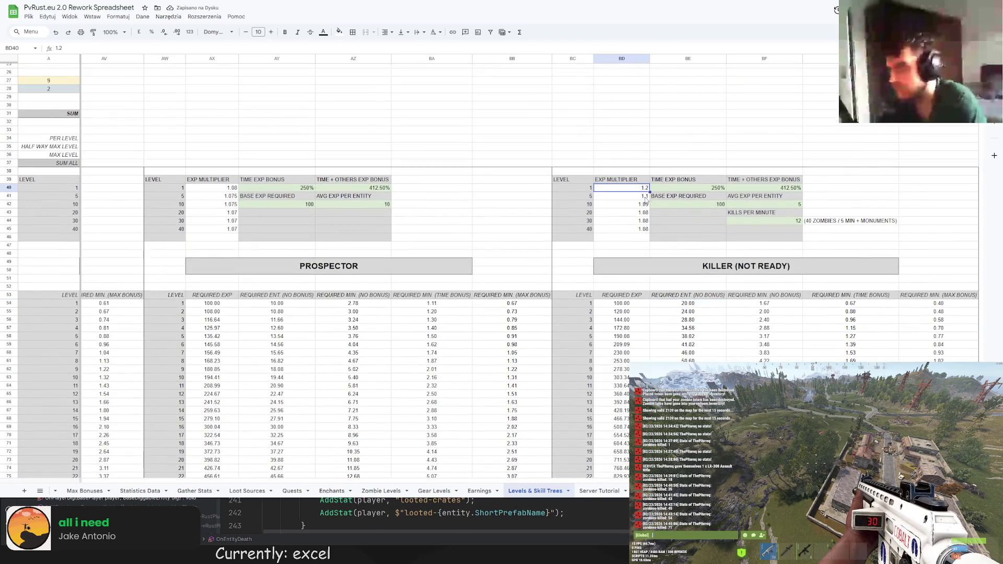
{"action": "left_click", "coordinate": [123, 49]}
{"action": "type", "text": "2"}
{"action": "key", "text": "Return"}
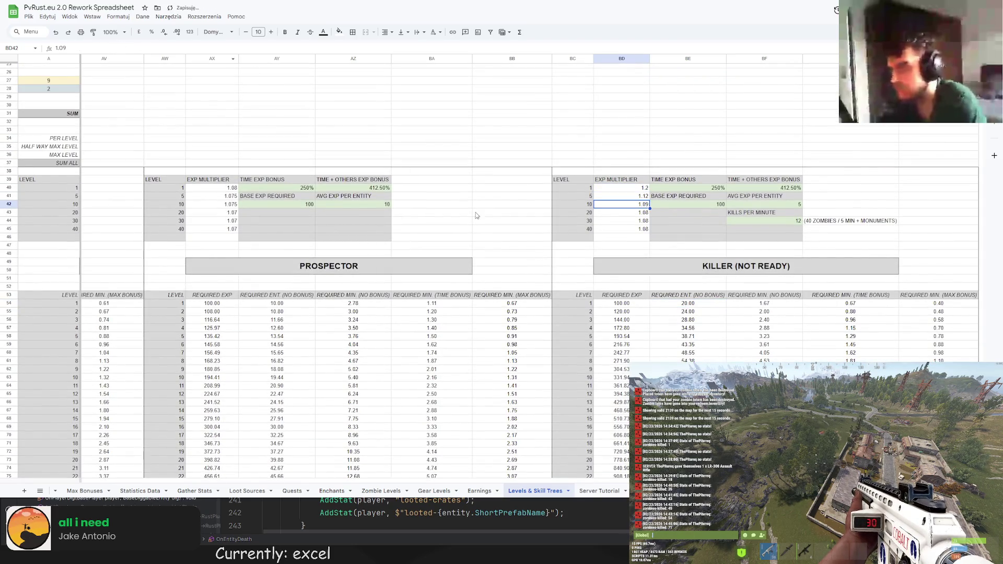
{"action": "scroll", "coordinate": [638, 295], "scroll_direction": "down", "scroll_amount": 6}
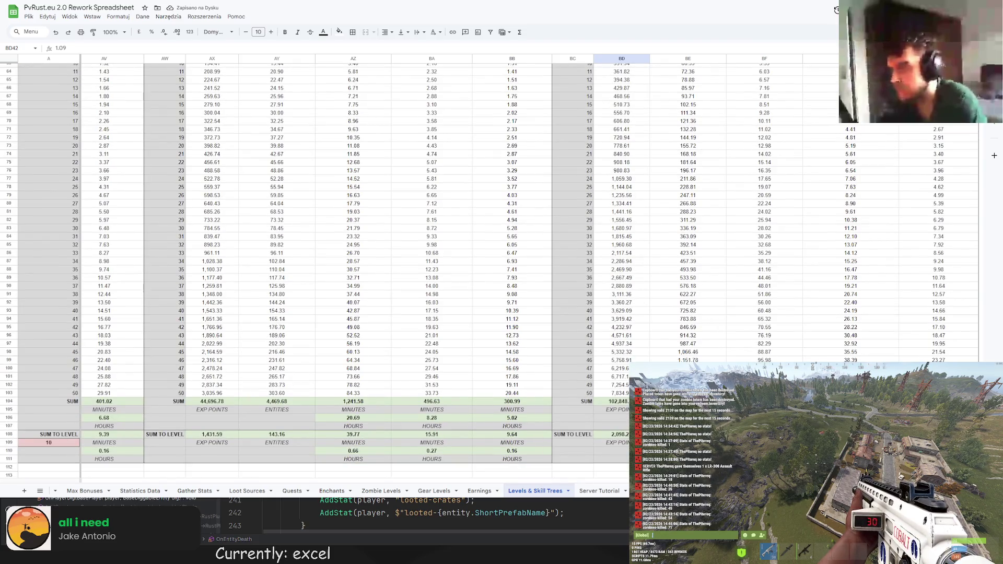
{"action": "scroll", "coordinate": [109, 469], "scroll_direction": "left", "scroll_amount": 15}
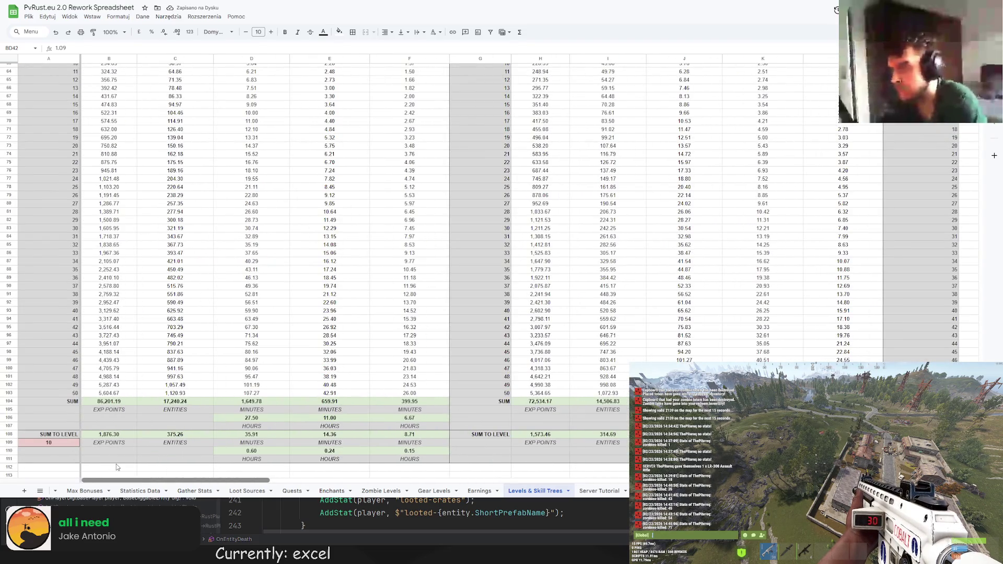
{"action": "scroll", "coordinate": [116, 466], "scroll_direction": "right", "scroll_amount": 15}
{"action": "scroll", "coordinate": [647, 157], "scroll_direction": "up", "scroll_amount": 6}
{"action": "left_click", "coordinate": [637, 157]}
{"action": "type", "text": "1.14"}
{"action": "key", "text": "Return"}
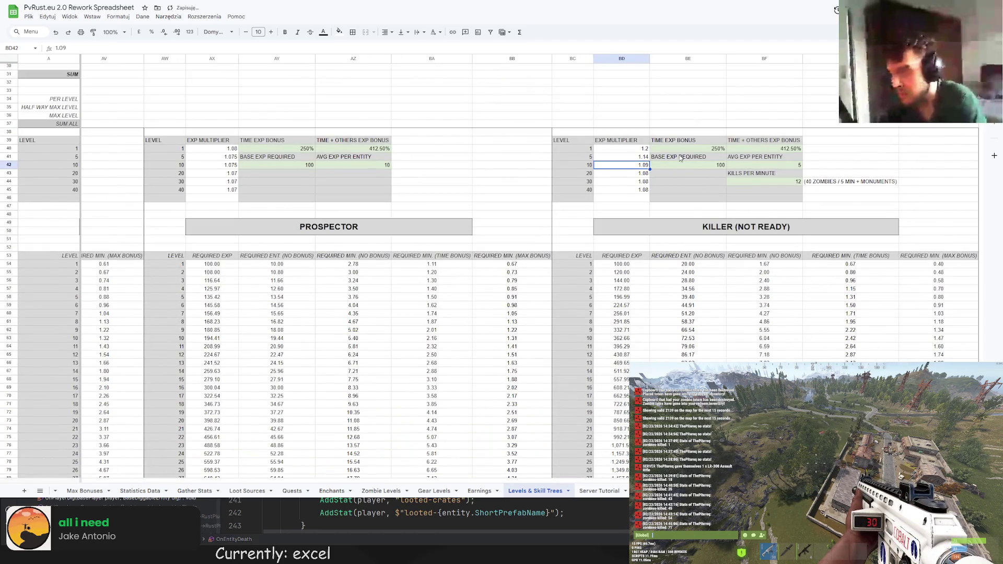
{"action": "scroll", "coordinate": [695, 160], "scroll_direction": "down", "scroll_amount": 6}
{"action": "scroll", "coordinate": [544, 358], "scroll_direction": "up", "scroll_amount": 10}
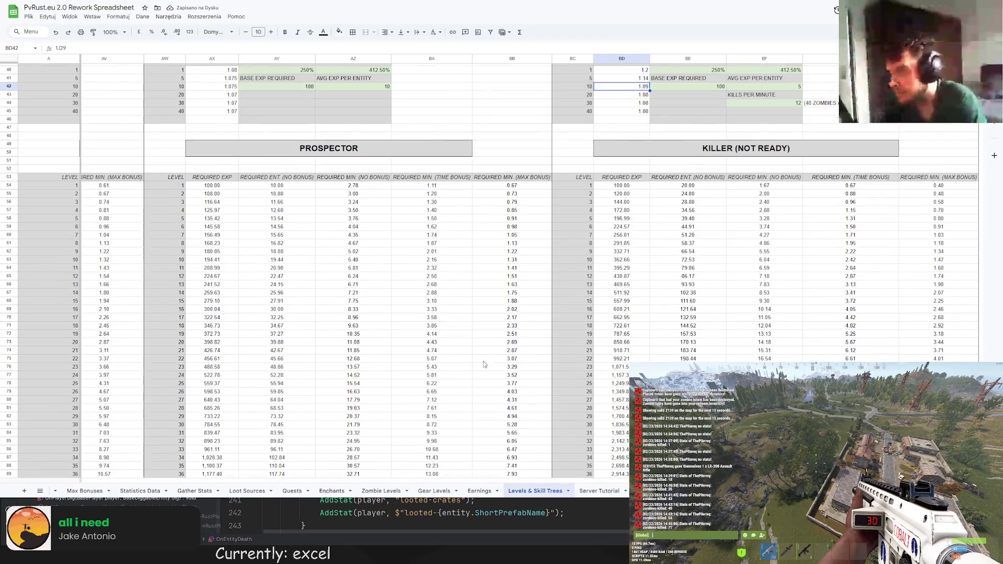
{"action": "scroll", "coordinate": [544, 358], "scroll_direction": "down", "scroll_amount": 10}
{"action": "left_click", "coordinate": [51, 444]}
{"action": "type", "text": "20"}
{"action": "key", "text": "Return"}
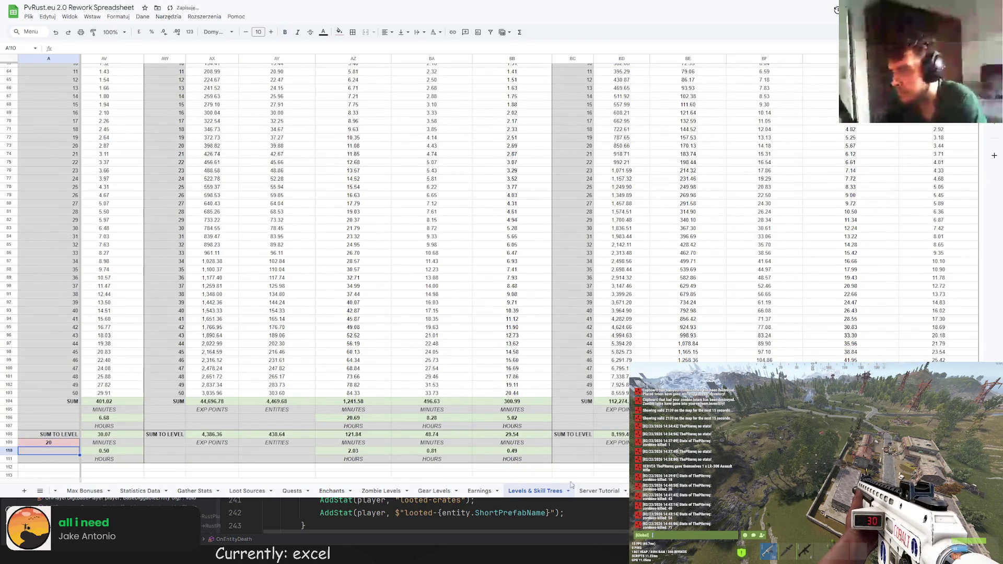
{"action": "scroll", "coordinate": [124, 472], "scroll_direction": "left", "scroll_amount": 10}
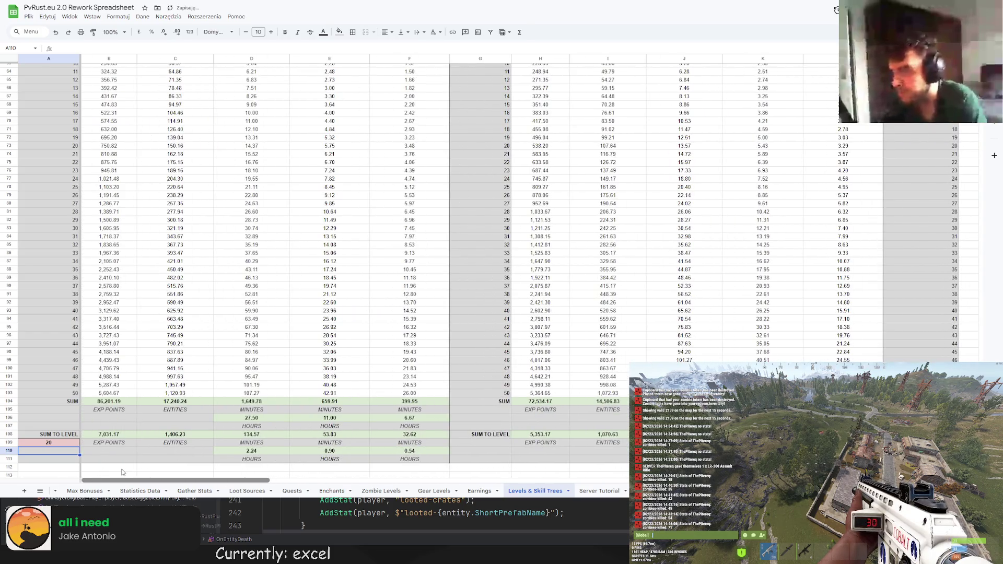
{"action": "scroll", "coordinate": [123, 472], "scroll_direction": "right", "scroll_amount": 10}
{"action": "scroll", "coordinate": [313, 262], "scroll_direction": "up", "scroll_amount": 5}
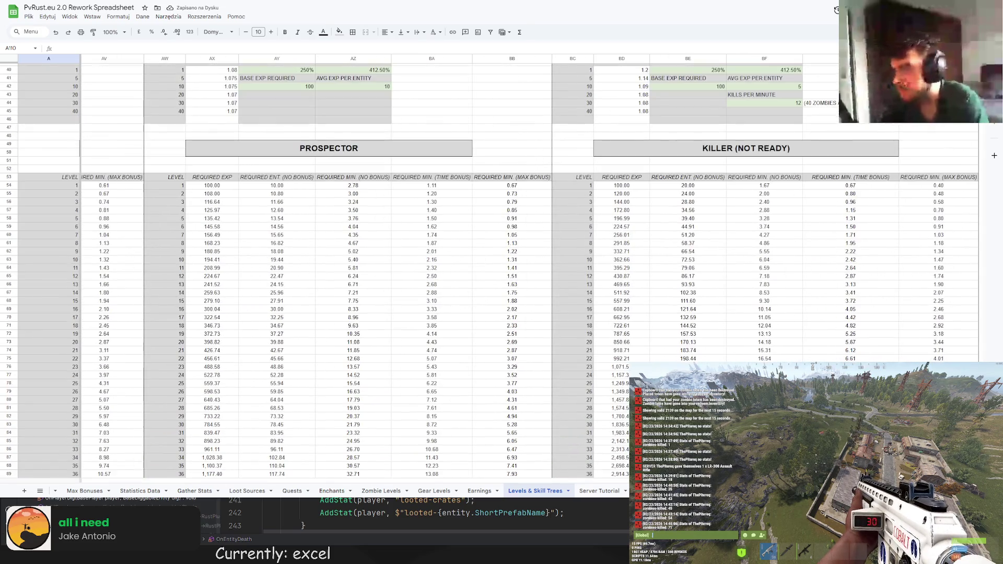
{"action": "left_click", "coordinate": [646, 89]}
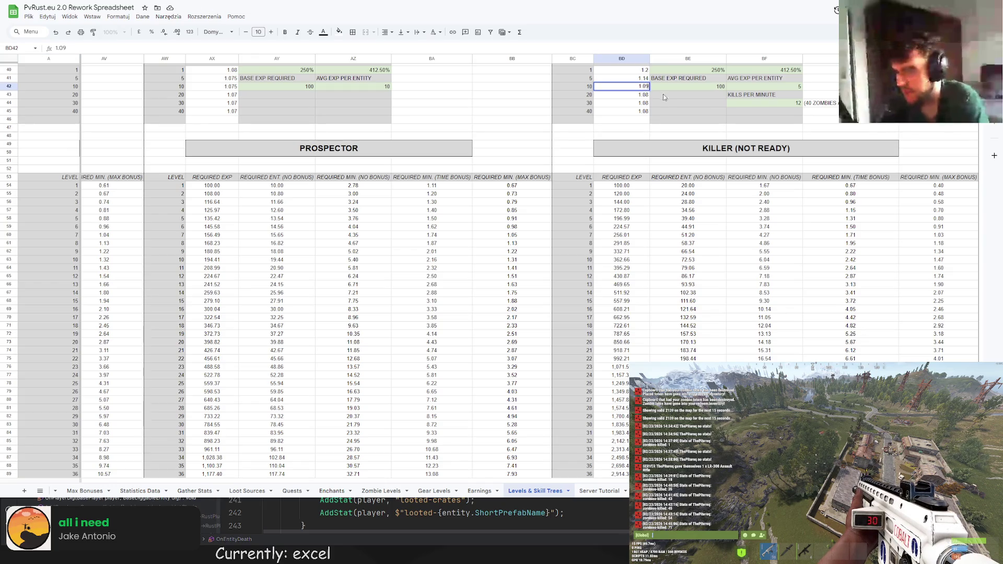
{"action": "type", "text": "1.1"}
{"action": "key", "text": "Return"}
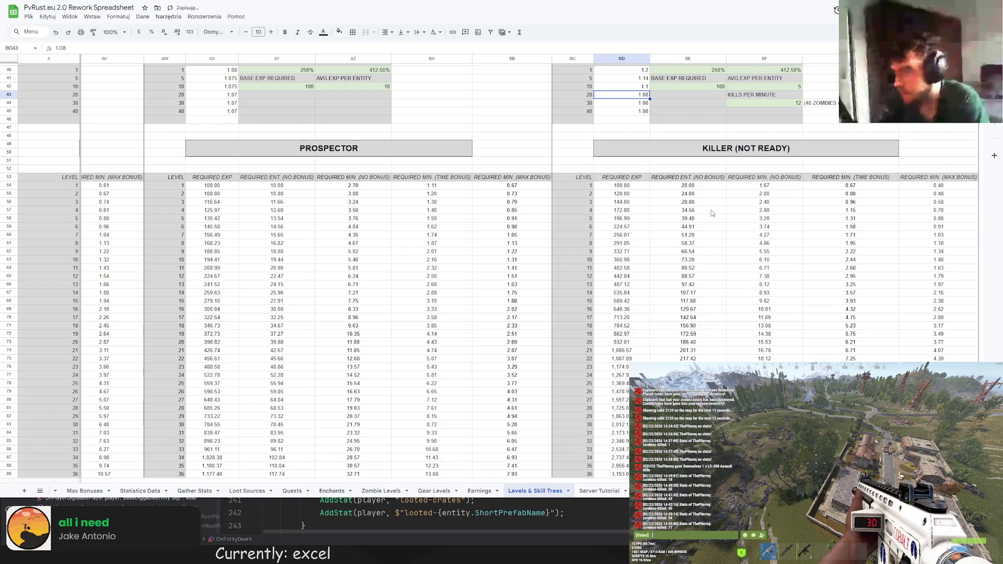
{"action": "scroll", "coordinate": [739, 247], "scroll_direction": "down", "scroll_amount": 2}
{"action": "scroll", "coordinate": [783, 342], "scroll_direction": "up", "scroll_amount": 3}
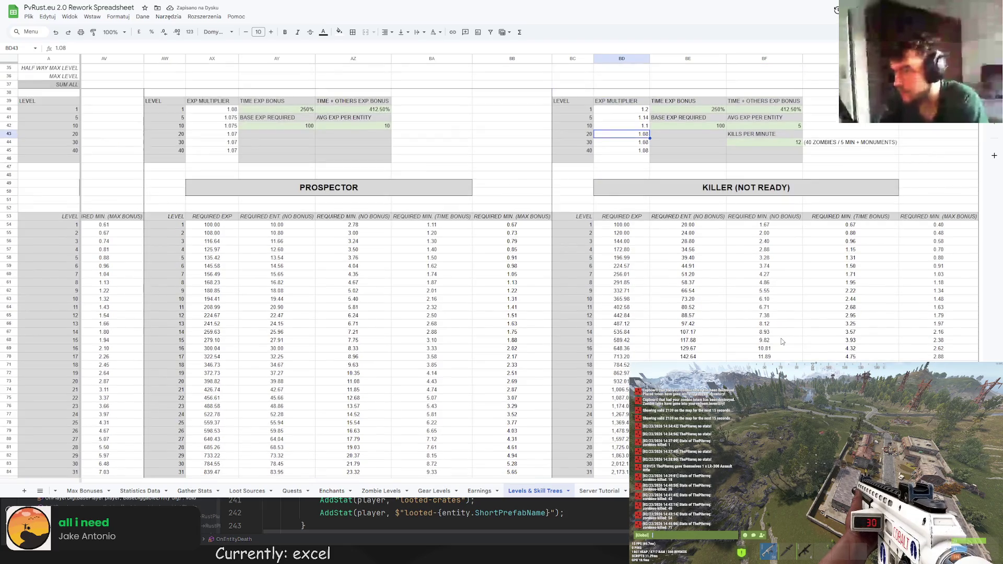
{"action": "scroll", "coordinate": [782, 342], "scroll_direction": "down", "scroll_amount": 9}
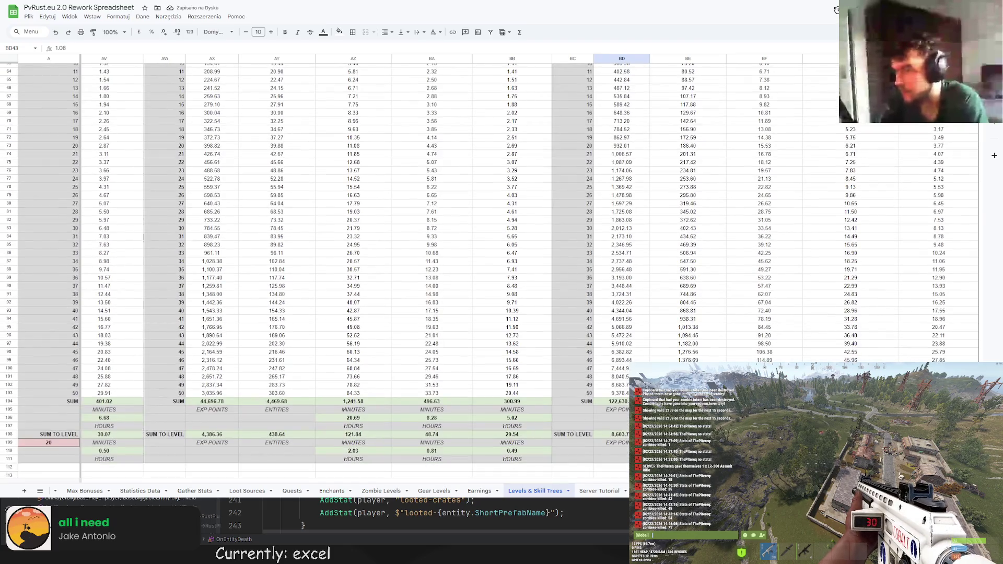
{"action": "left_click", "coordinate": [59, 448]}
{"action": "type", "text": "30"}
{"action": "key", "text": "Return"}
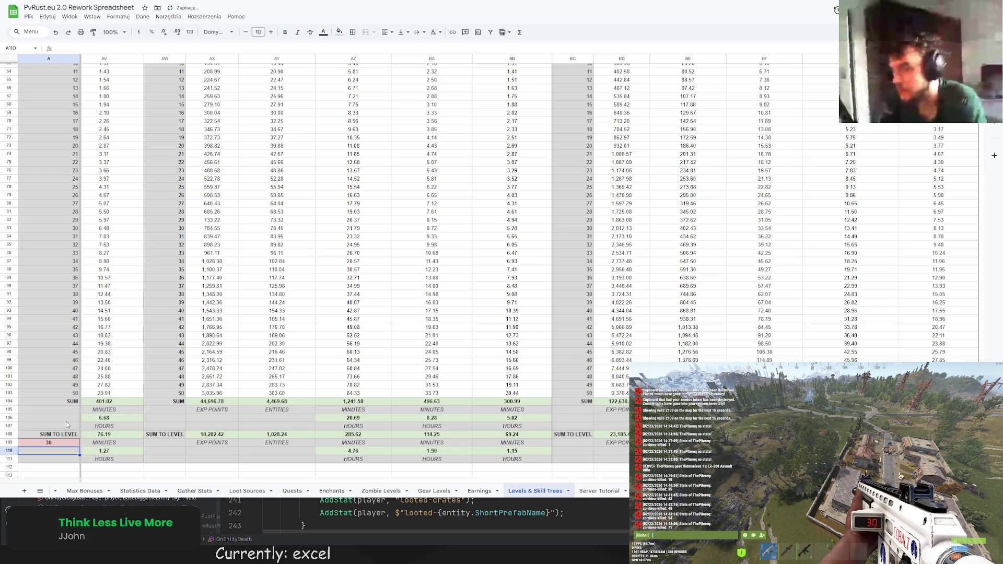
{"action": "scroll", "coordinate": [109, 488], "scroll_direction": "left", "scroll_amount": 10}
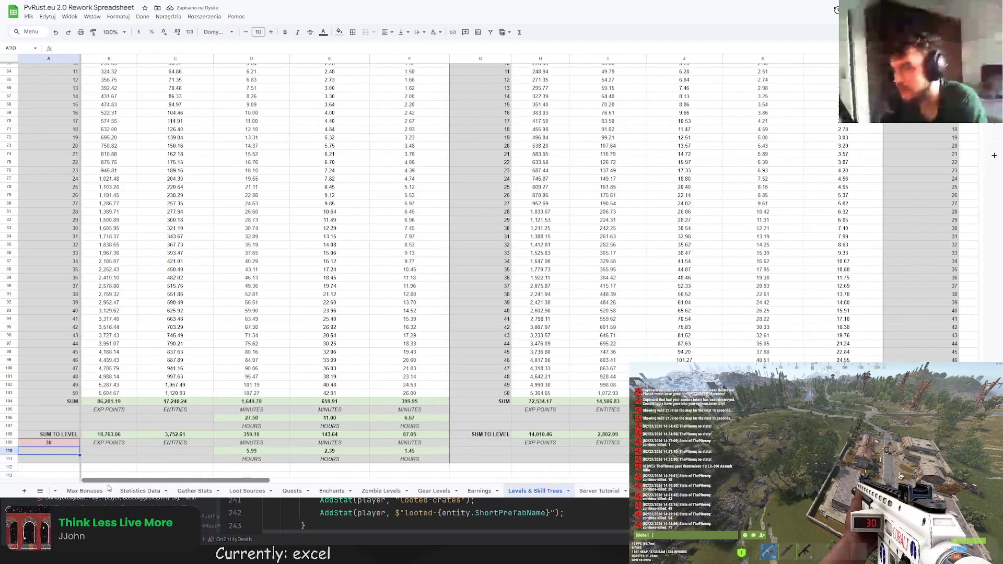
{"action": "scroll", "coordinate": [111, 488], "scroll_direction": "right", "scroll_amount": 10}
{"action": "scroll", "coordinate": [654, 190], "scroll_direction": "up", "scroll_amount": 9}
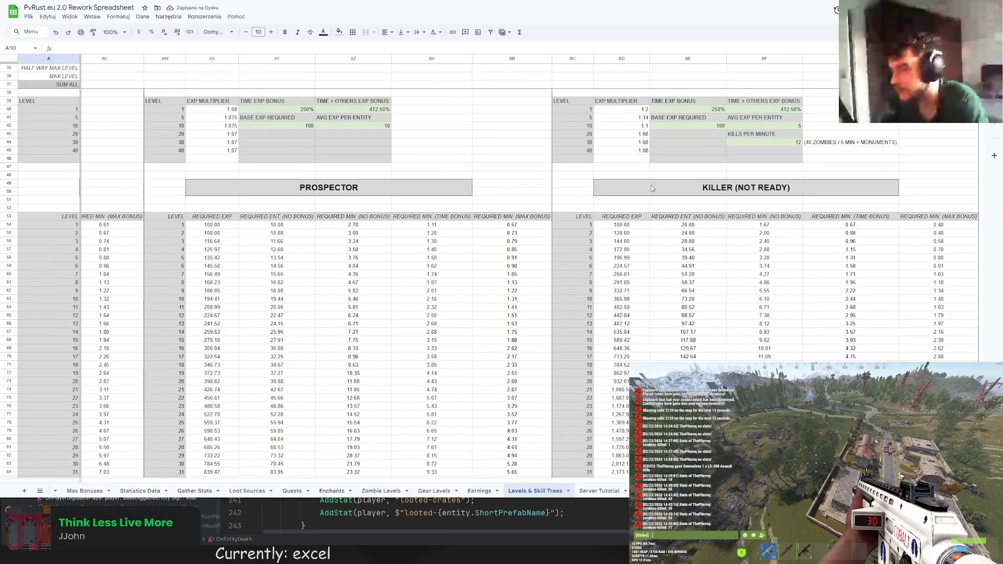
{"action": "left_click", "coordinate": [648, 135]}
Set the Killer level 20 exp multiplier to 1.09
{"action": "key", "text": "Return"}
{"action": "scroll", "coordinate": [674, 141], "scroll_direction": "down", "scroll_amount": 10}
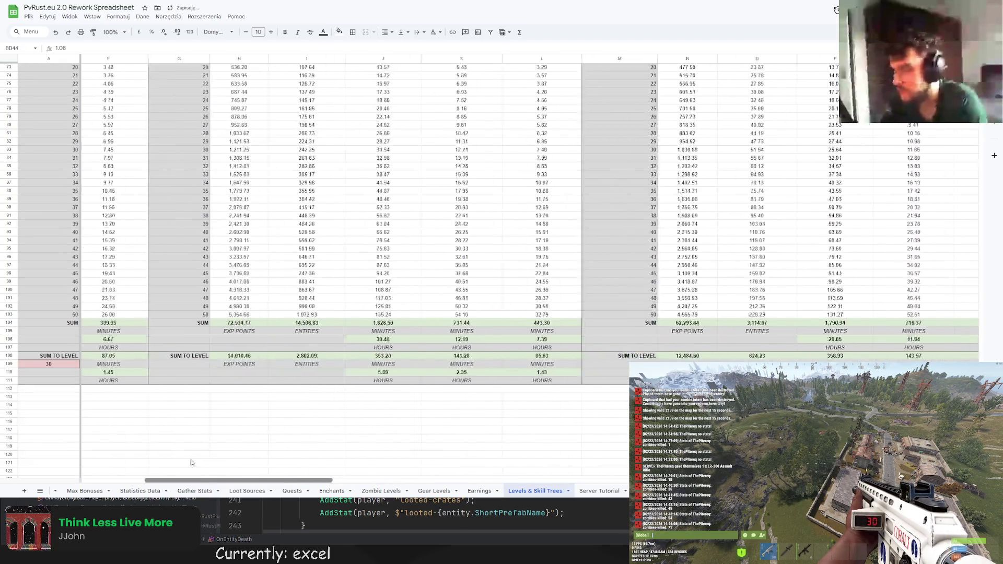
{"action": "scroll", "coordinate": [798, 341], "scroll_direction": "up", "scroll_amount": 5}
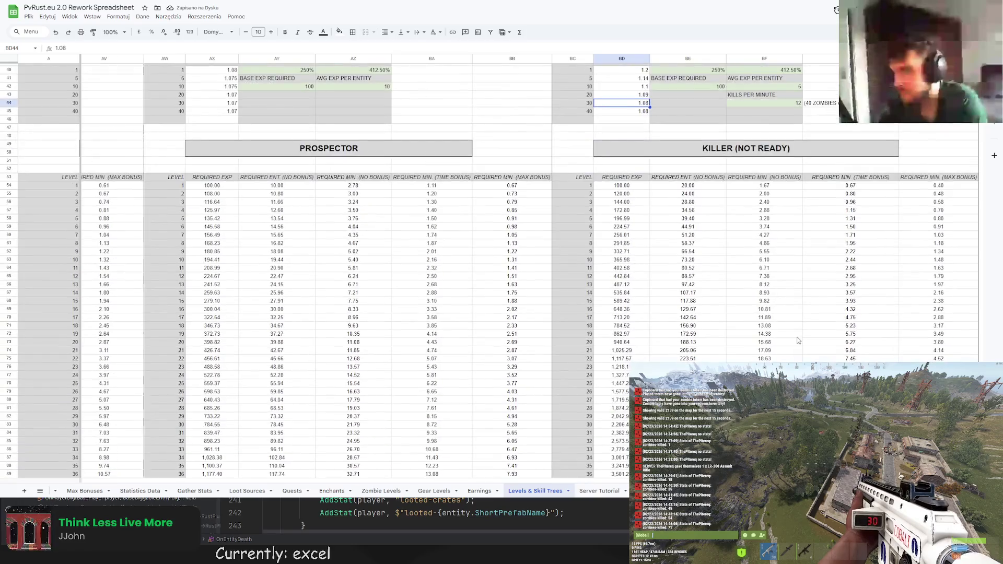
{"action": "scroll", "coordinate": [649, 325], "scroll_direction": "down", "scroll_amount": 6}
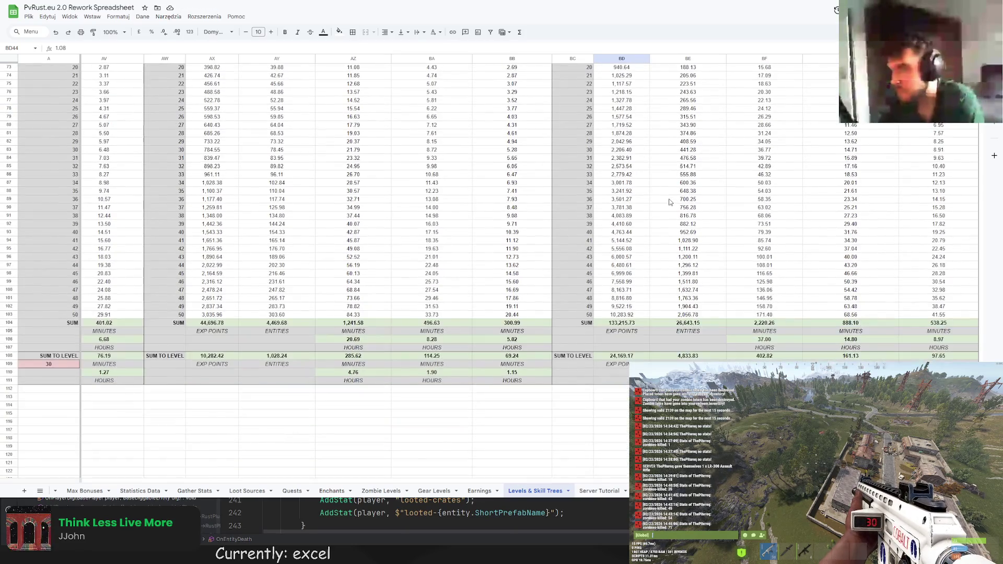
{"action": "scroll", "coordinate": [648, 325], "scroll_direction": "up", "scroll_amount": 7}
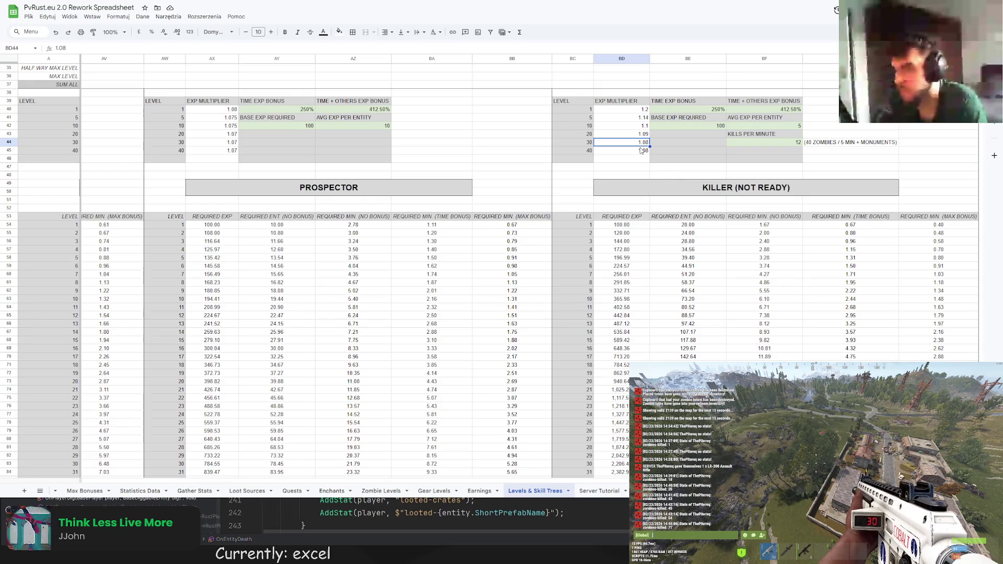
{"action": "scroll", "coordinate": [637, 205], "scroll_direction": "up", "scroll_amount": 6}
{"action": "scroll", "coordinate": [637, 204], "scroll_direction": "down", "scroll_amount": 3}
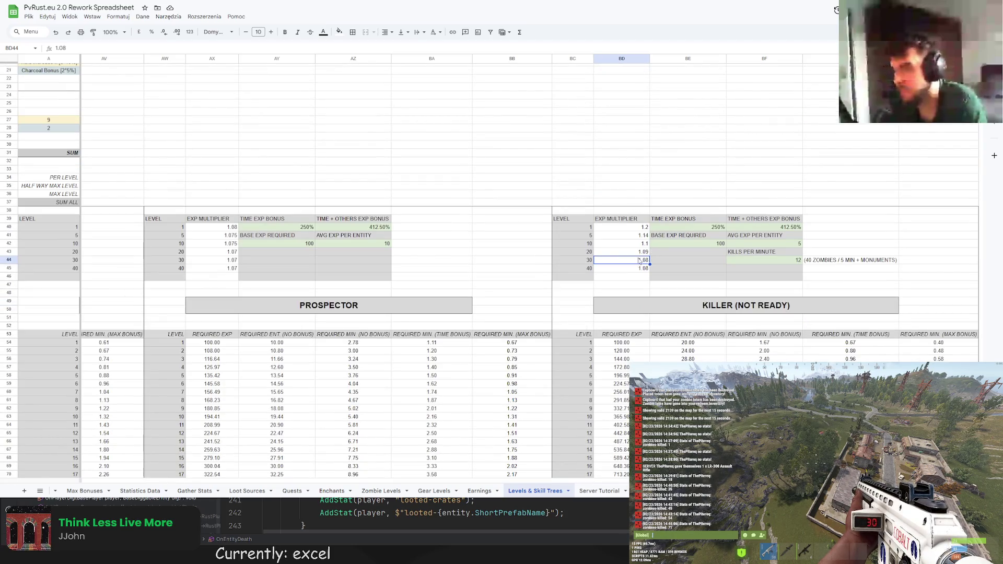
{"action": "scroll", "coordinate": [640, 260], "scroll_direction": "down", "scroll_amount": 15}
Change the sum-to-level target in A109 from 30 to 40
{"action": "left_click", "coordinate": [72, 325]}
{"action": "type", "text": "30"}
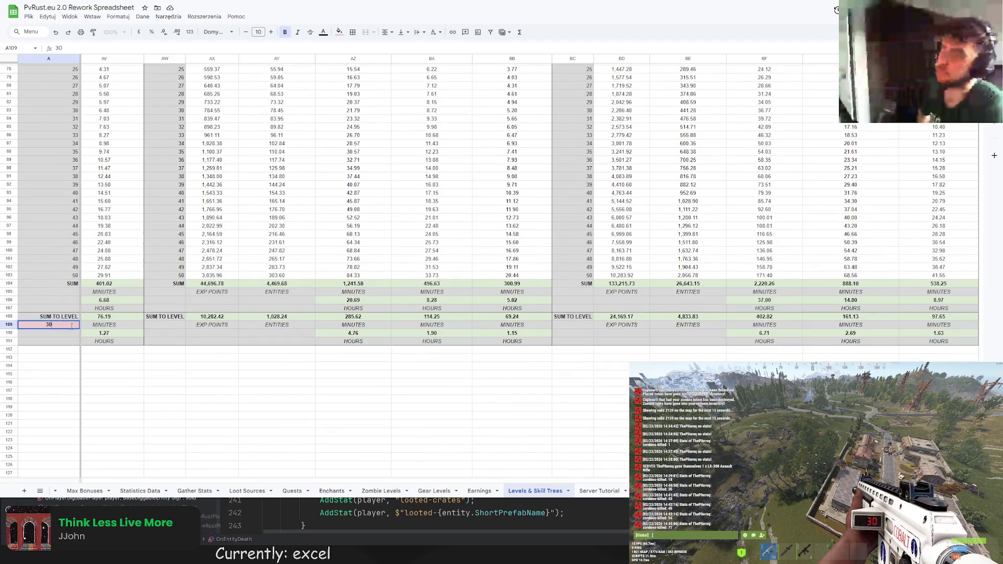
{"action": "key", "text": "BackSpace"}
{"action": "key", "text": "BackSpace"}
{"action": "type", "text": "40"}
{"action": "key", "text": "Return"}
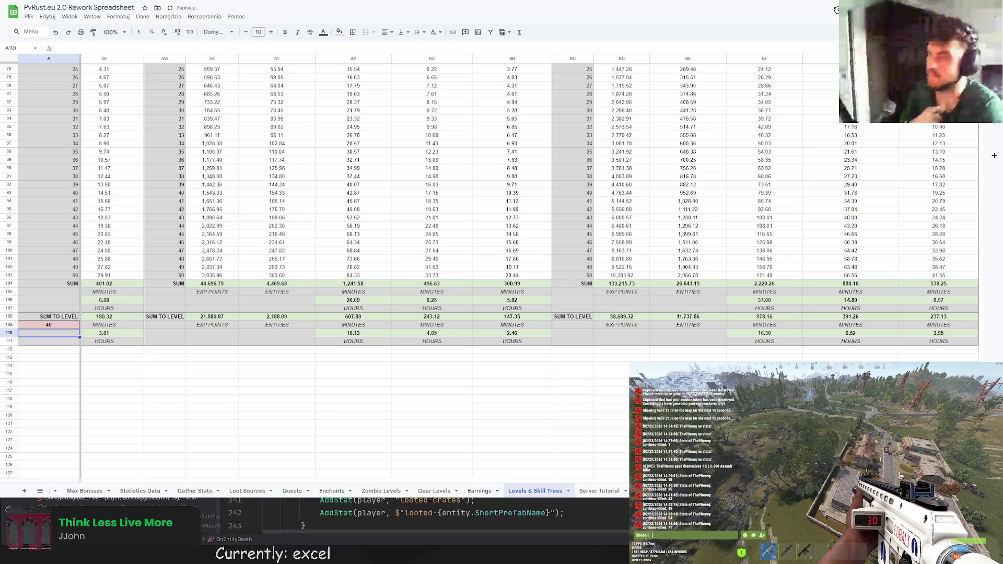
{"action": "scroll", "coordinate": [149, 474], "scroll_direction": "left", "scroll_amount": 15}
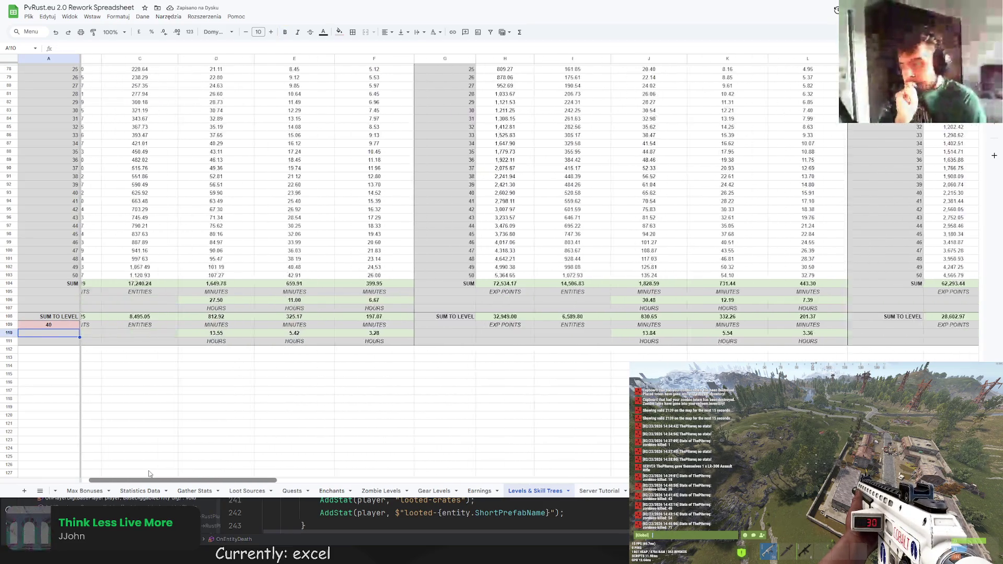
{"action": "scroll", "coordinate": [149, 474], "scroll_direction": "right", "scroll_amount": 15}
{"action": "key", "text": "Up"}
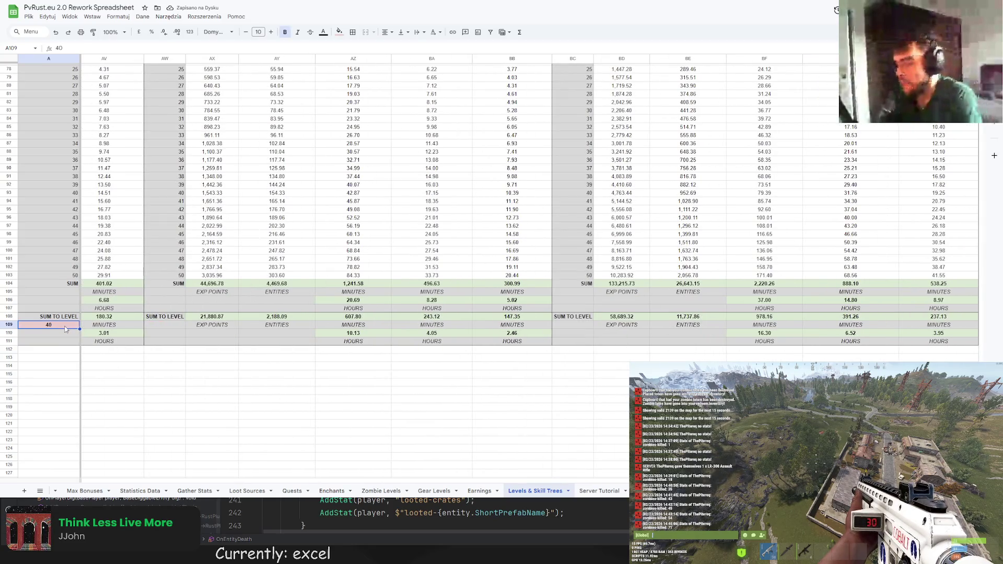
{"action": "scroll", "coordinate": [183, 467], "scroll_direction": "left", "scroll_amount": 15}
{"action": "scroll", "coordinate": [183, 467], "scroll_direction": "right", "scroll_amount": 15}
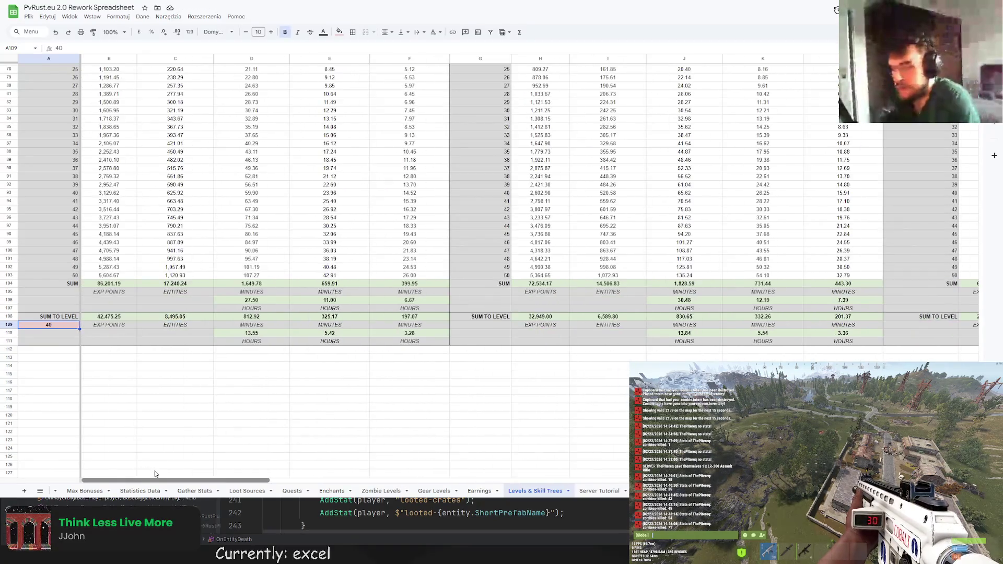
{"action": "scroll", "coordinate": [183, 467], "scroll_direction": "up", "scroll_amount": 10}
{"action": "scroll", "coordinate": [737, 336], "scroll_direction": "up", "scroll_amount": 8}
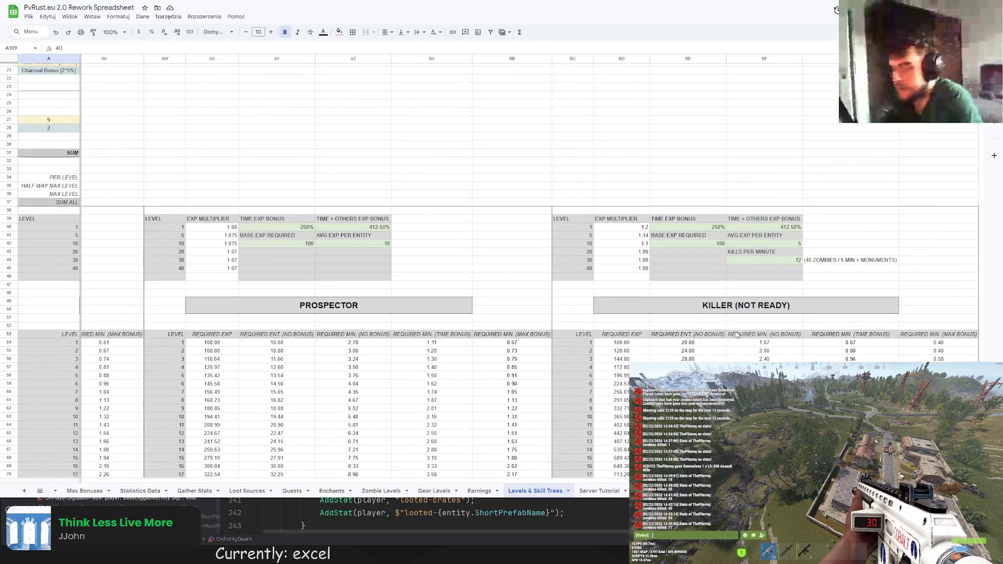
Set the Killer level 40 exp multiplier to 1.075
{"action": "left_click", "coordinate": [648, 268]}
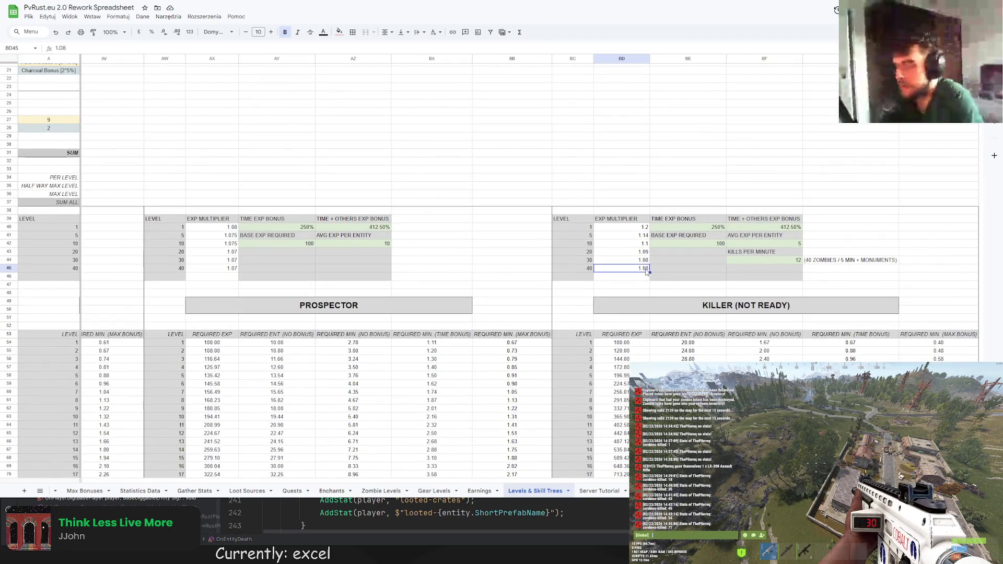
{"action": "key", "text": "Return"}
{"action": "scroll", "coordinate": [703, 262], "scroll_direction": "down", "scroll_amount": 12}
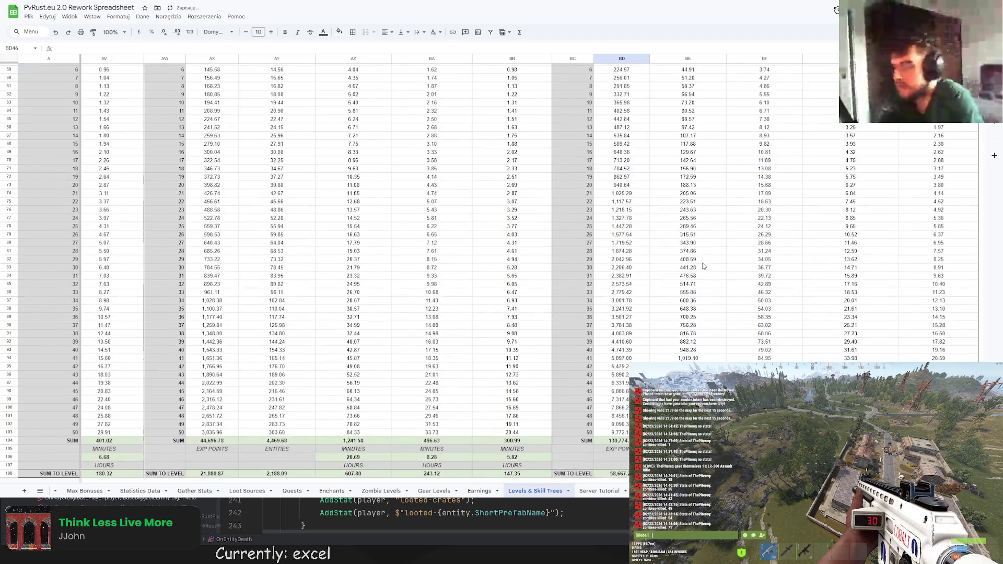
{"action": "scroll", "coordinate": [703, 262], "scroll_direction": "up", "scroll_amount": 8}
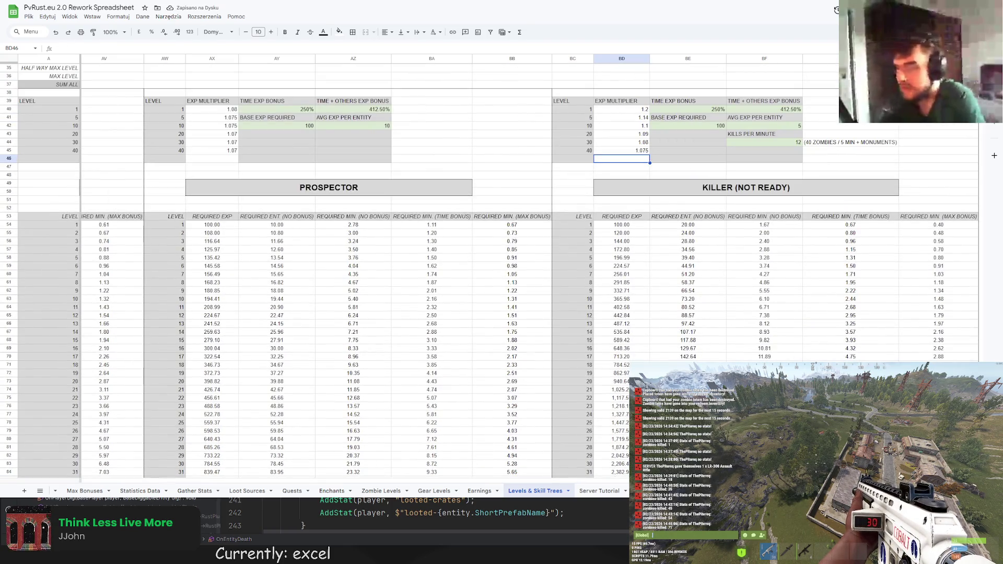
{"action": "scroll", "coordinate": [293, 384], "scroll_direction": "left", "scroll_amount": 15}
{"action": "scroll", "coordinate": [293, 384], "scroll_direction": "down", "scroll_amount": 11}
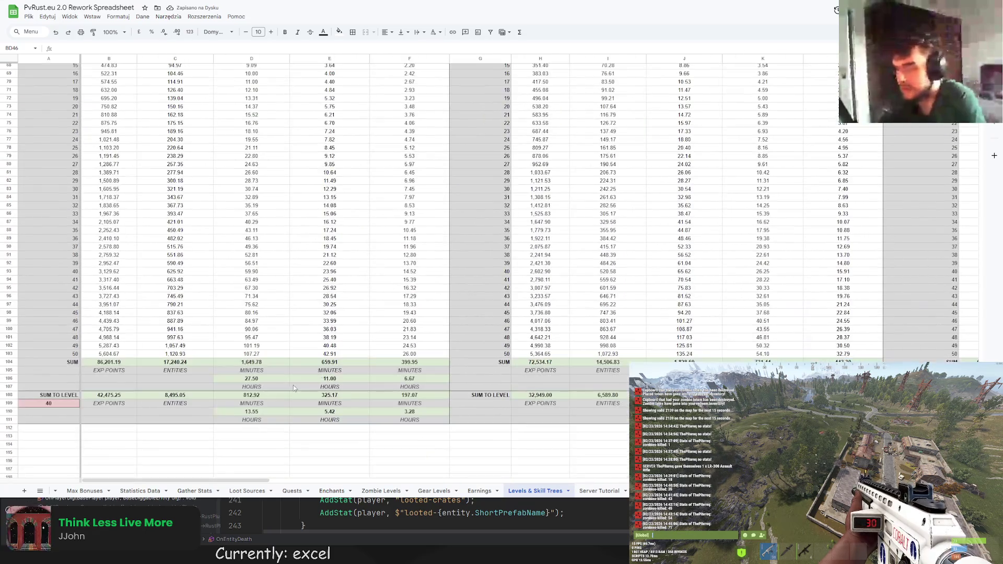
{"action": "scroll", "coordinate": [267, 449], "scroll_direction": "right", "scroll_amount": 15}
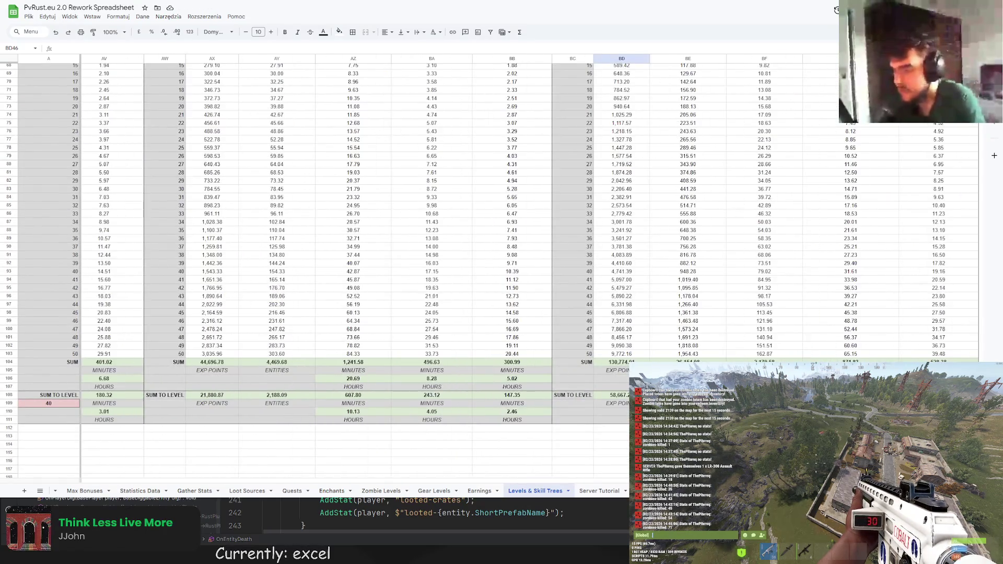
{"action": "scroll", "coordinate": [267, 449], "scroll_direction": "up", "scroll_amount": 11}
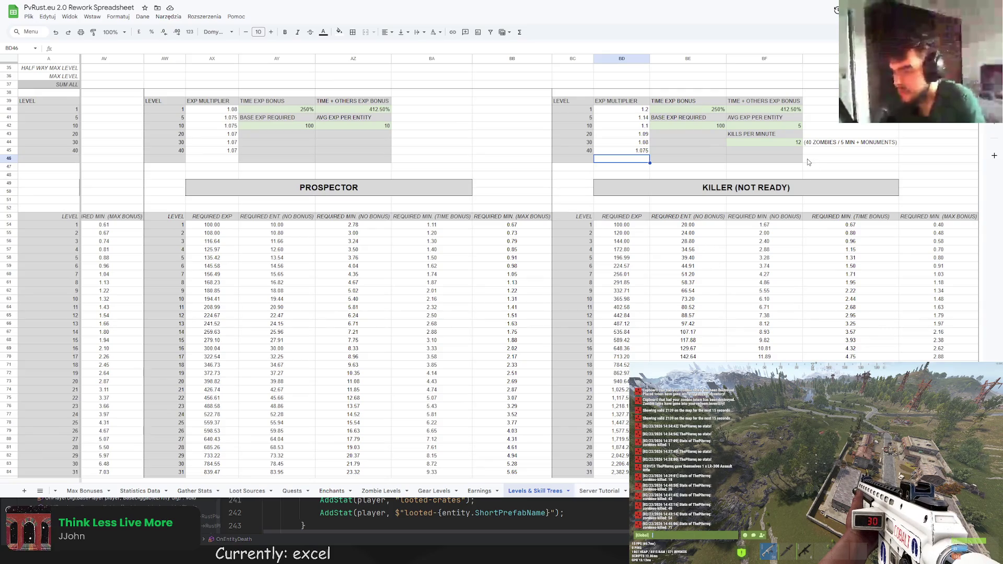
{"action": "double_click", "coordinate": [765, 188]}
Delete '(NOT READY)' so the table title reads just 'KILLER'
{"action": "key", "text": "BackSpace"}
{"action": "key", "text": "Return"}
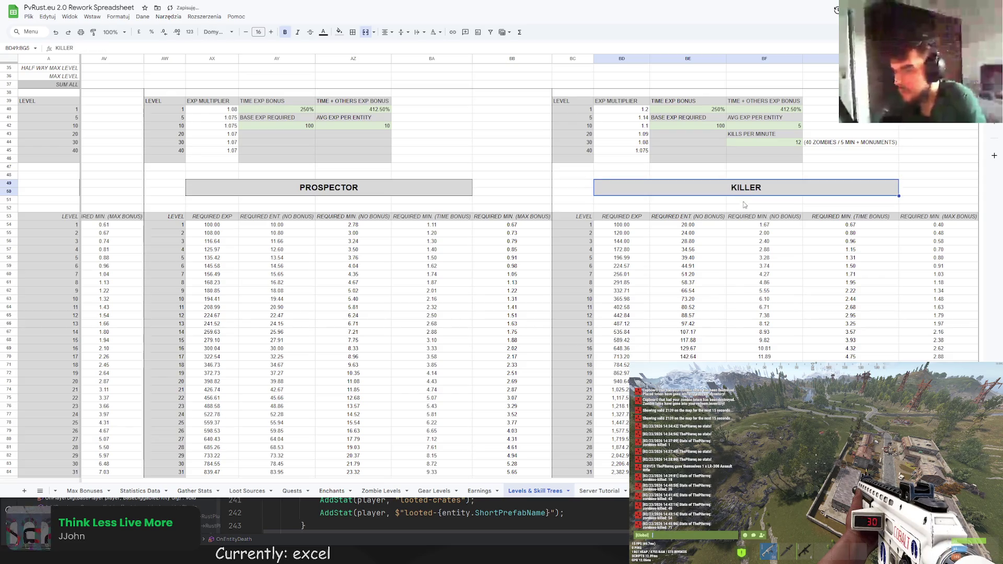
{"action": "scroll", "coordinate": [608, 482], "scroll_direction": "left", "scroll_amount": 10}
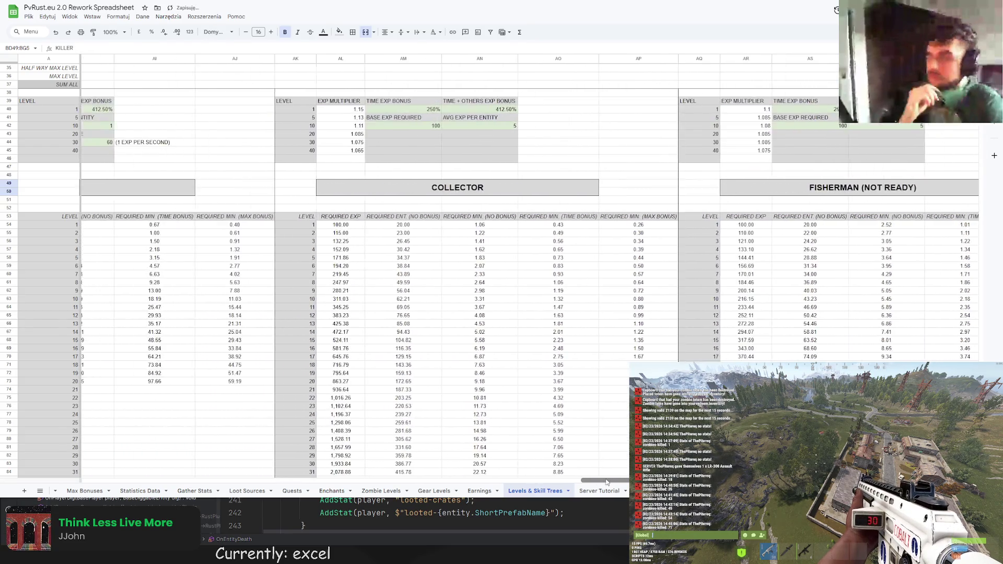
{"action": "scroll", "coordinate": [608, 483], "scroll_direction": "right", "scroll_amount": 10}
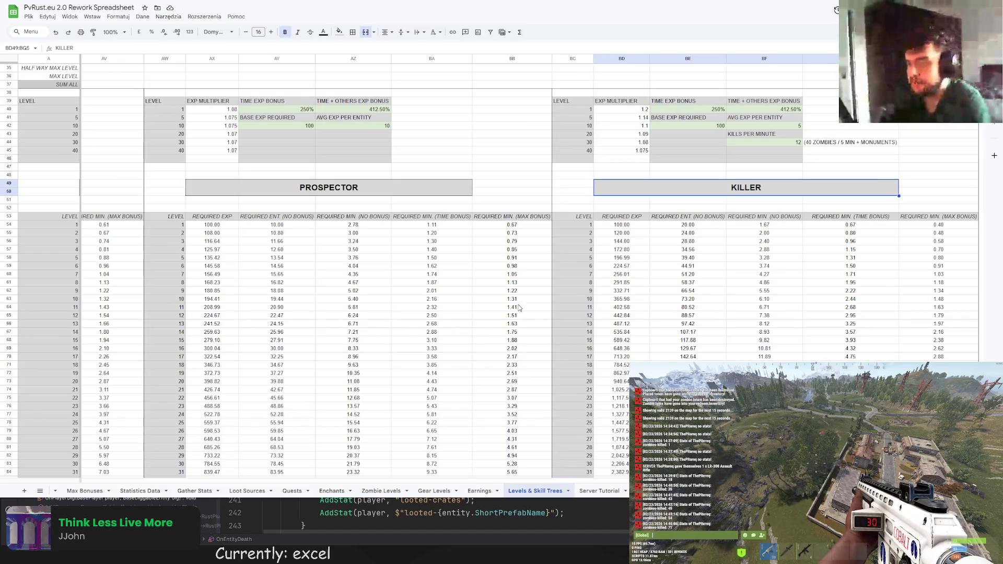
{"action": "scroll", "coordinate": [519, 307], "scroll_direction": "left", "scroll_amount": 10}
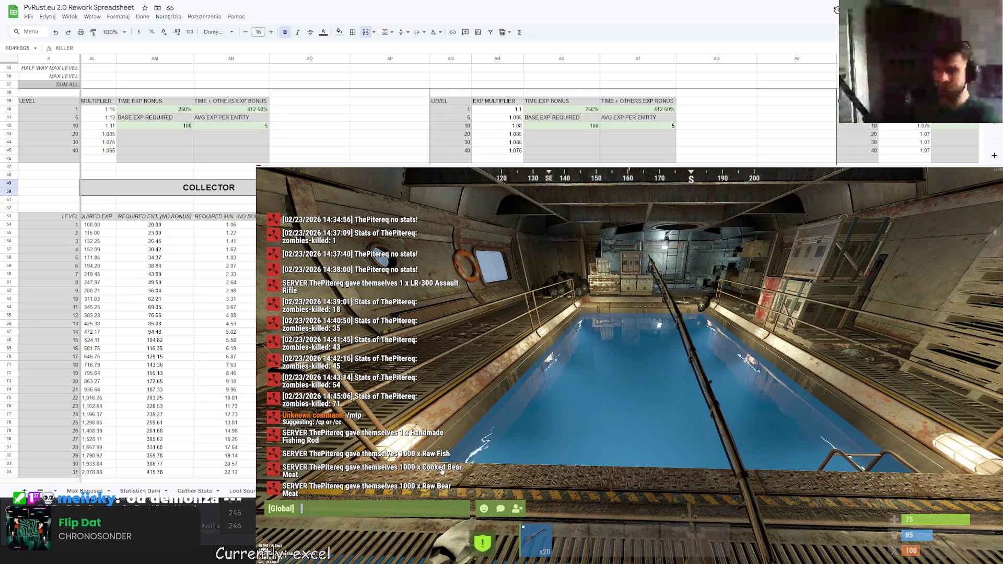
Show the /bonus list with zero-value bonuses hidden, then close it
{"action": "key", "text": "Escape"}
{"action": "type", "text": "/bonus"}
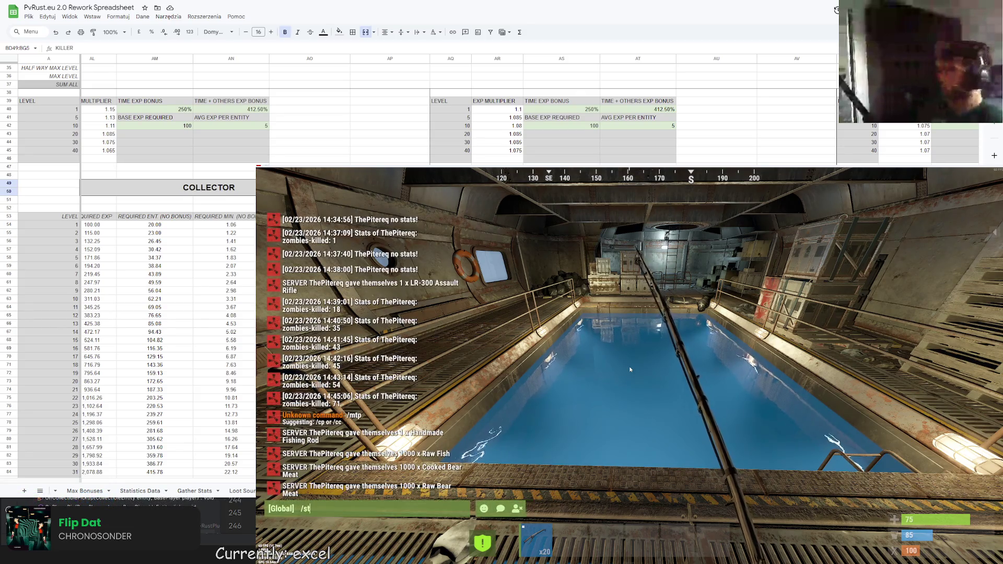
{"action": "key", "text": "Return"}
{"action": "left_click", "coordinate": [694, 240]}
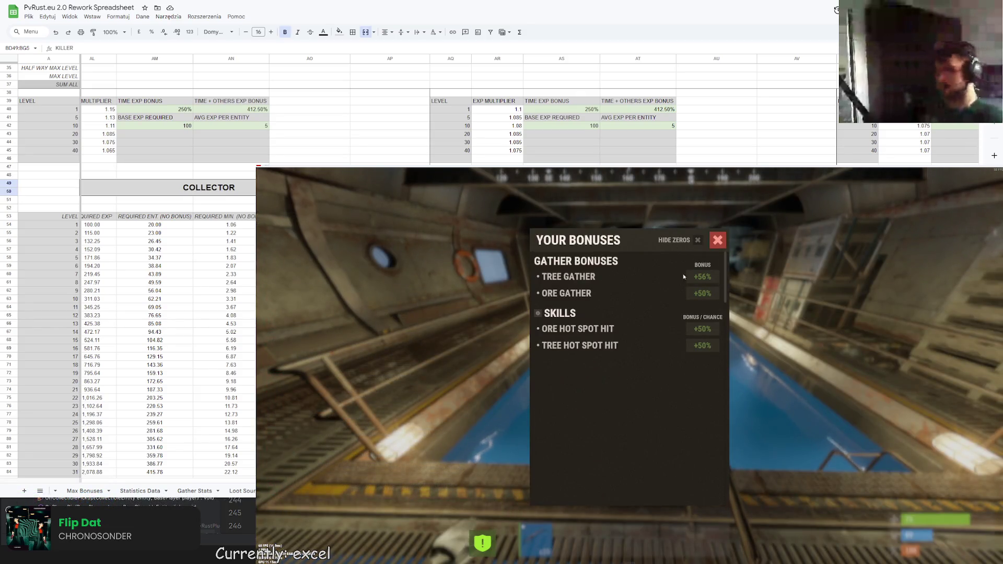
{"action": "left_click", "coordinate": [720, 246]}
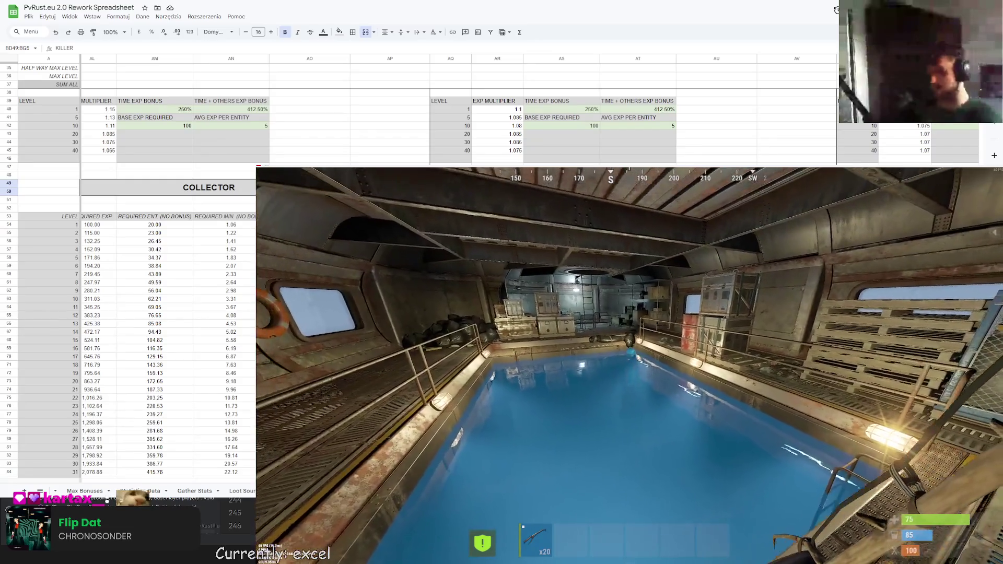
Send a stats command in chat and cast the fishing rod into the pool
{"action": "key", "text": "t"}
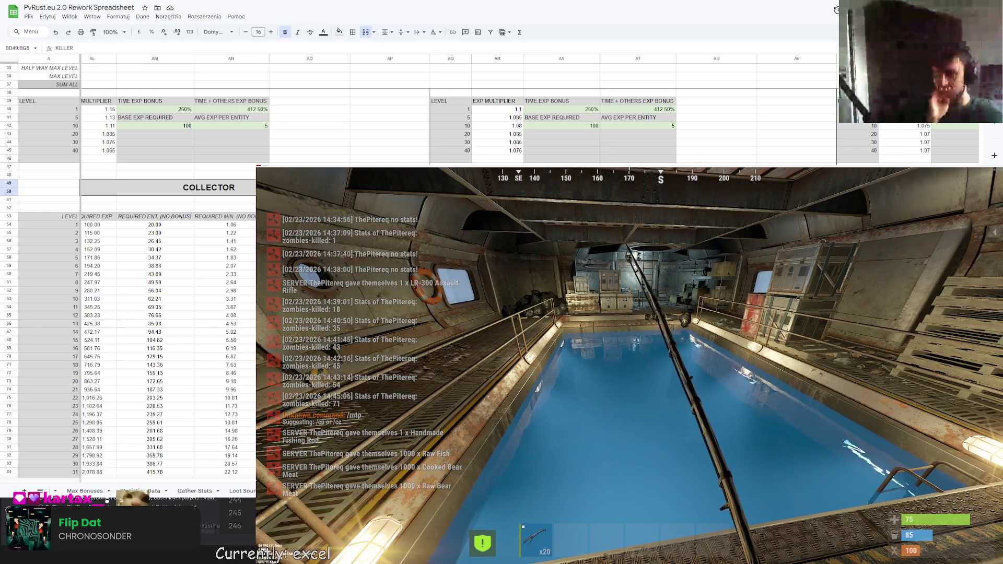
{"action": "type", "text": "/s"}
{"action": "key", "text": "Return"}
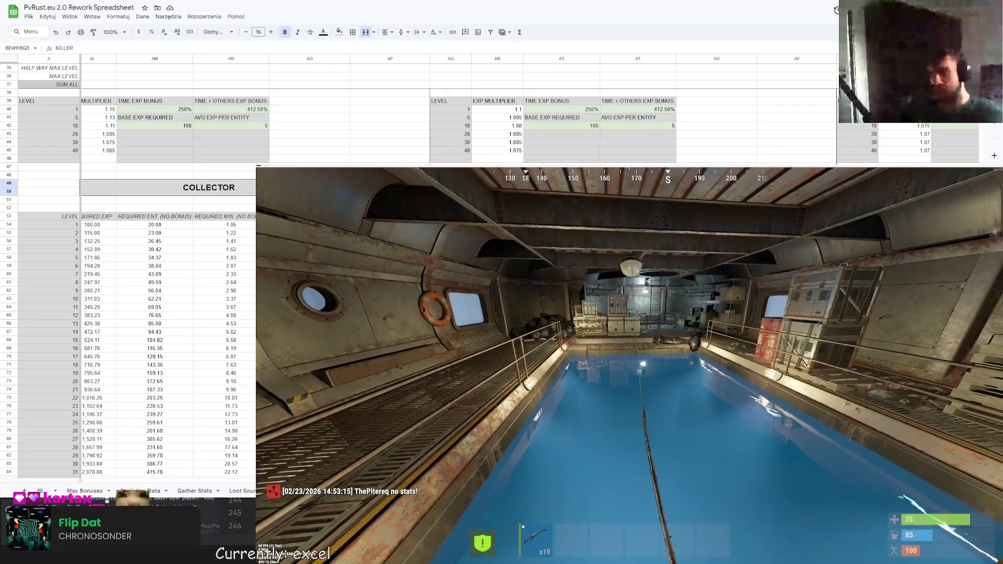
{"action": "left_click", "coordinate": [630, 365]}
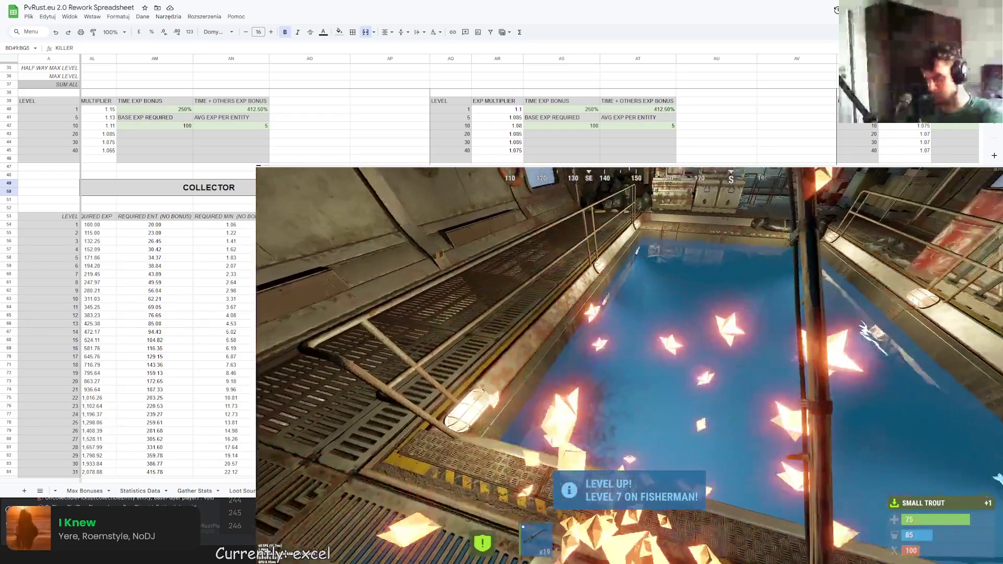
Send /s in chat to check stats, then close chat to resume fishing
{"action": "key", "text": "Return"}
{"action": "type", "text": "/s"}
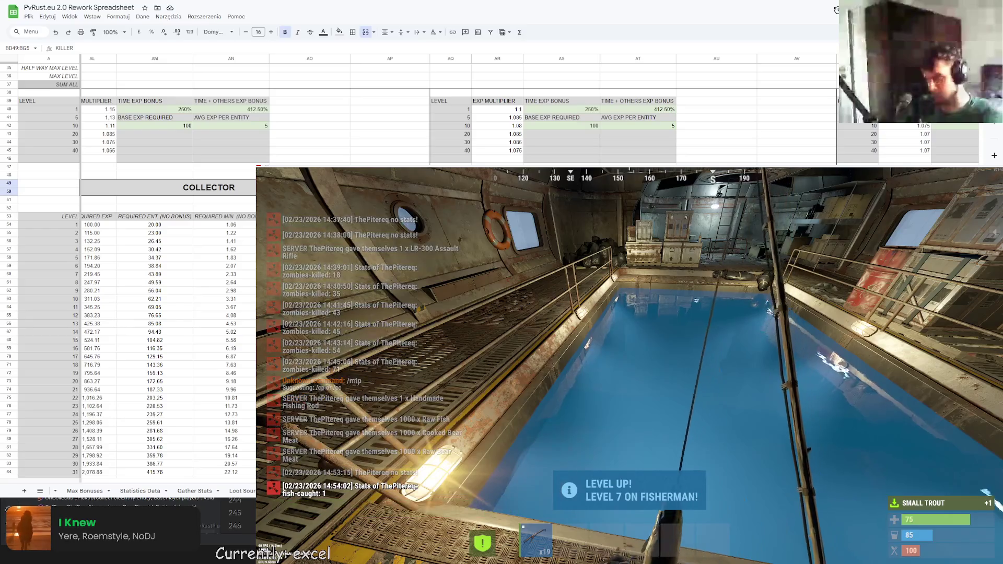
{"action": "key", "text": "Return"}
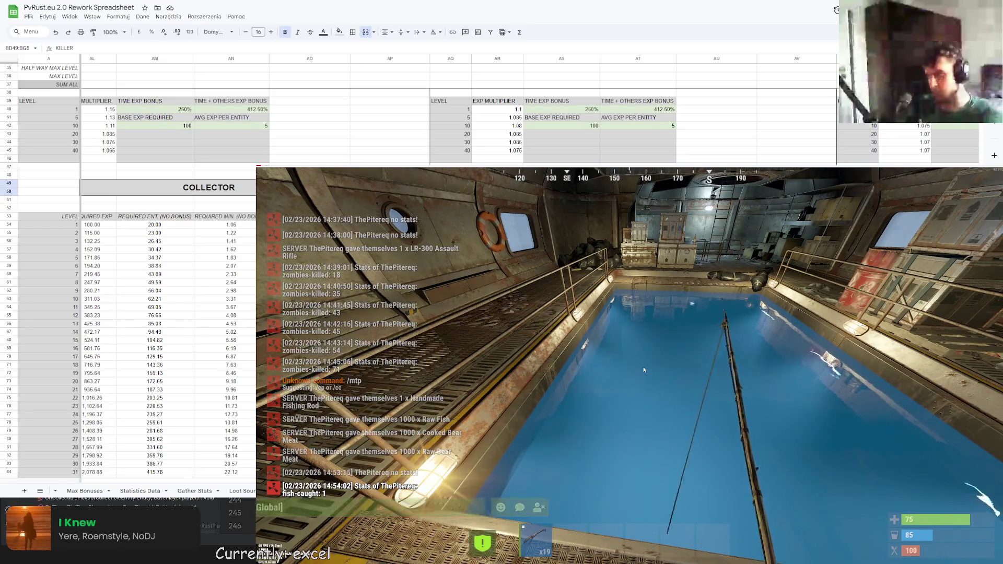
{"action": "key", "text": "Escape"}
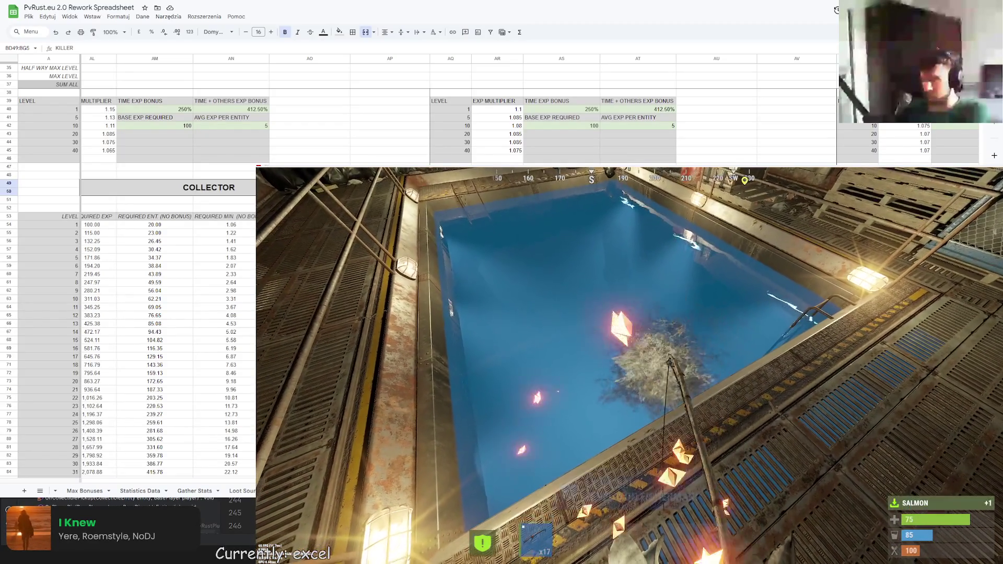
Cast into the pool and fish until the skill point message appears in chat
{"action": "key", "text": "Return"}
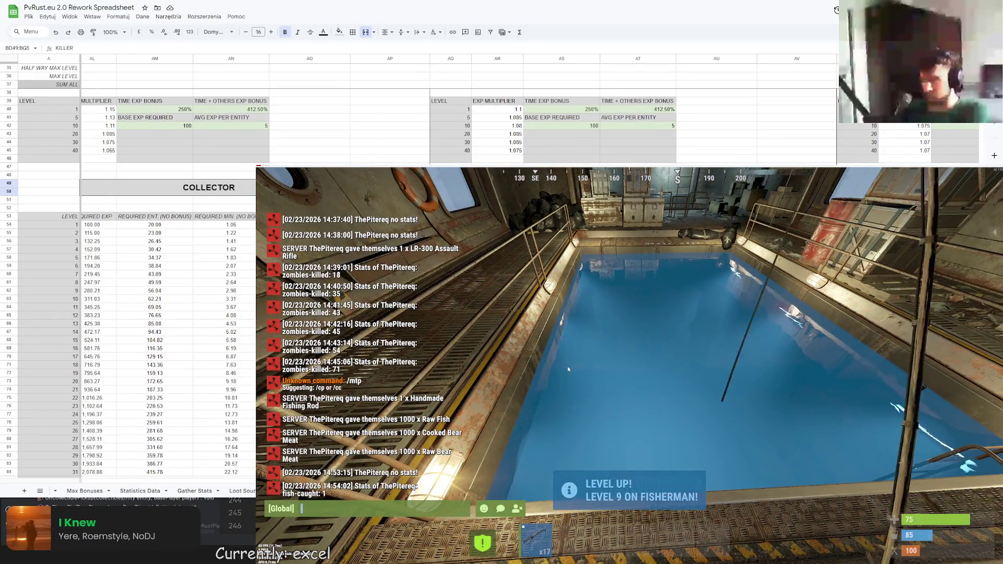
{"action": "key", "text": "Escape"}
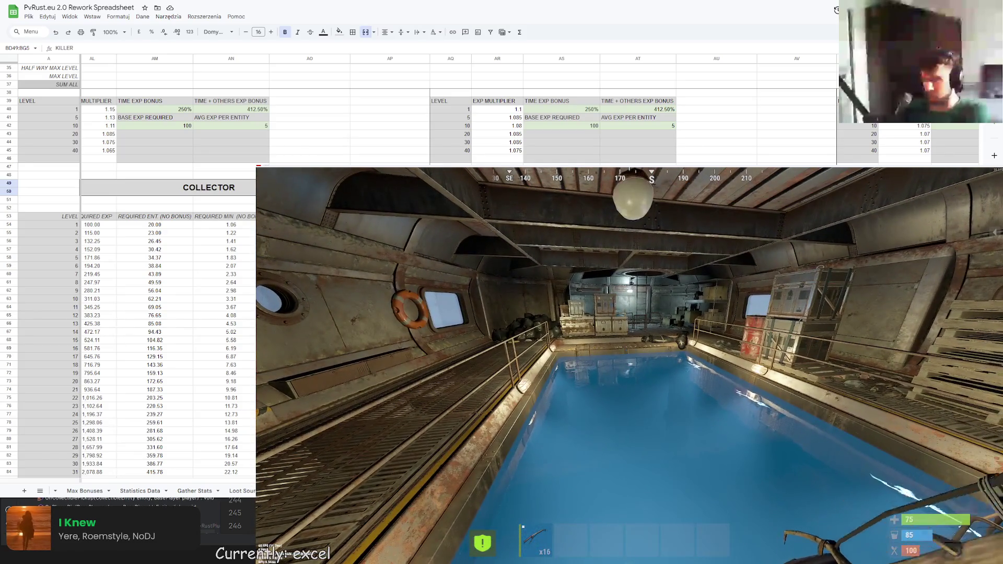
{"action": "left_click", "coordinate": [630, 366]}
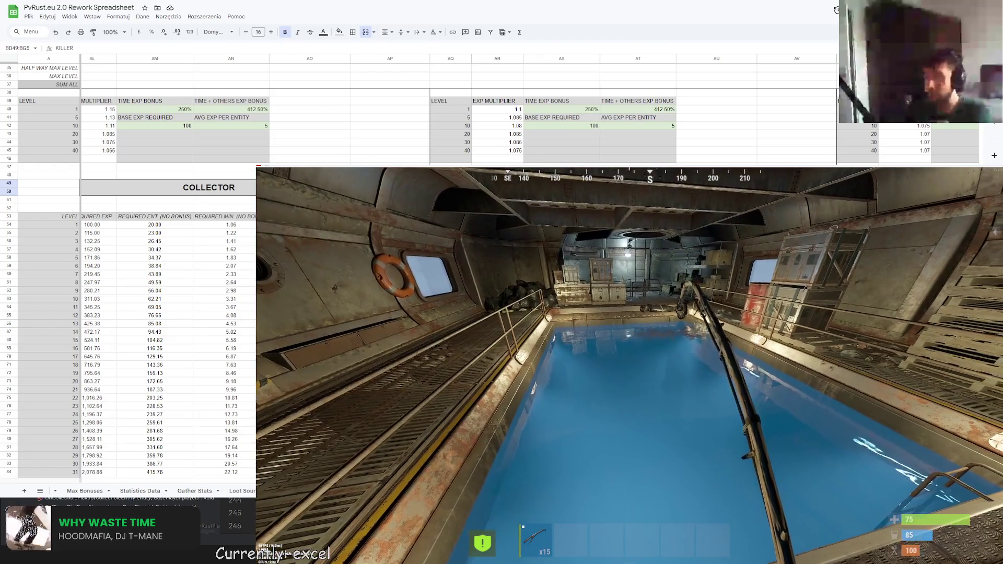
{"action": "key", "text": "Return"}
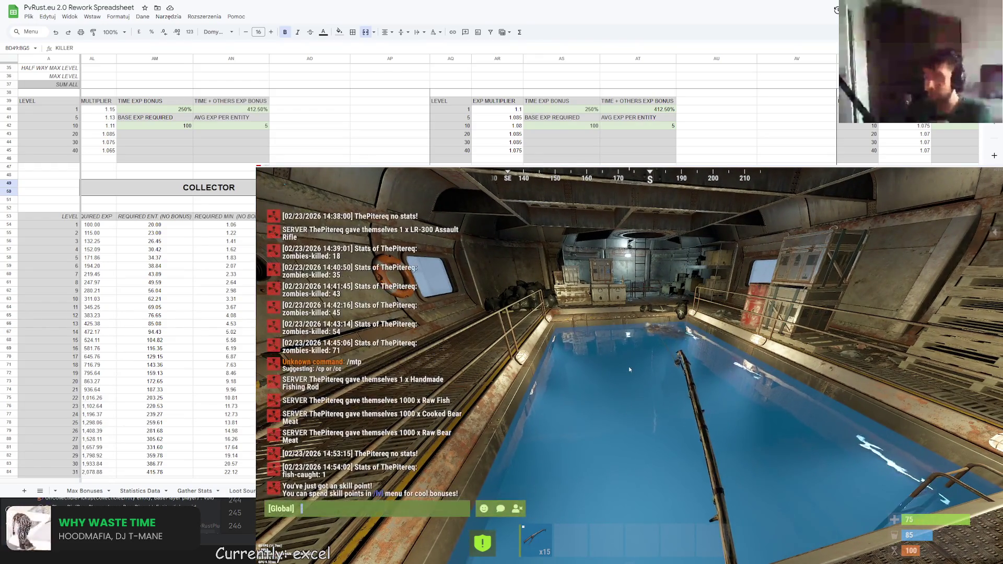
Fish until the stats show fish-caught: 7, then bring up the chat history
{"action": "key", "text": "Escape"}
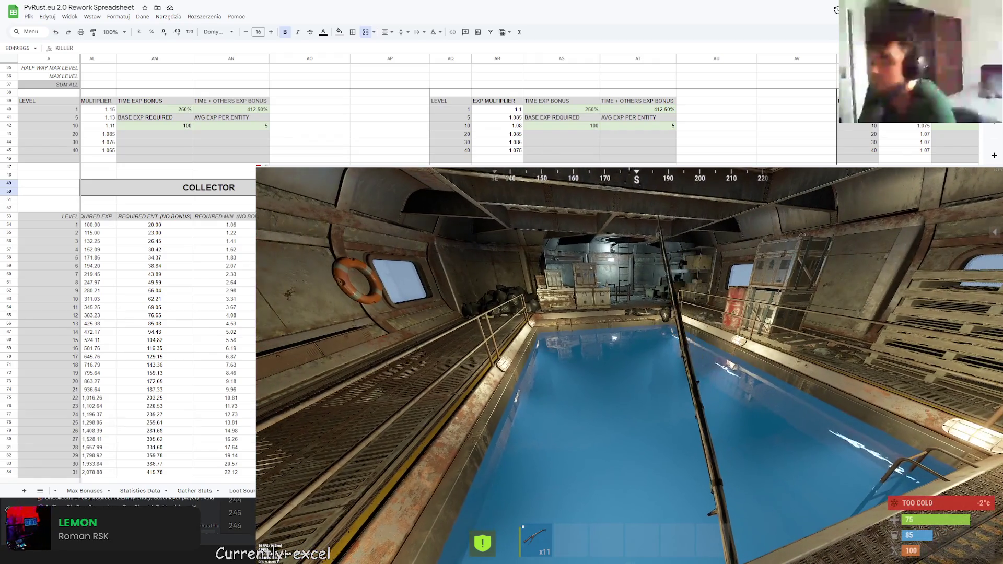
{"action": "key", "text": "t"}
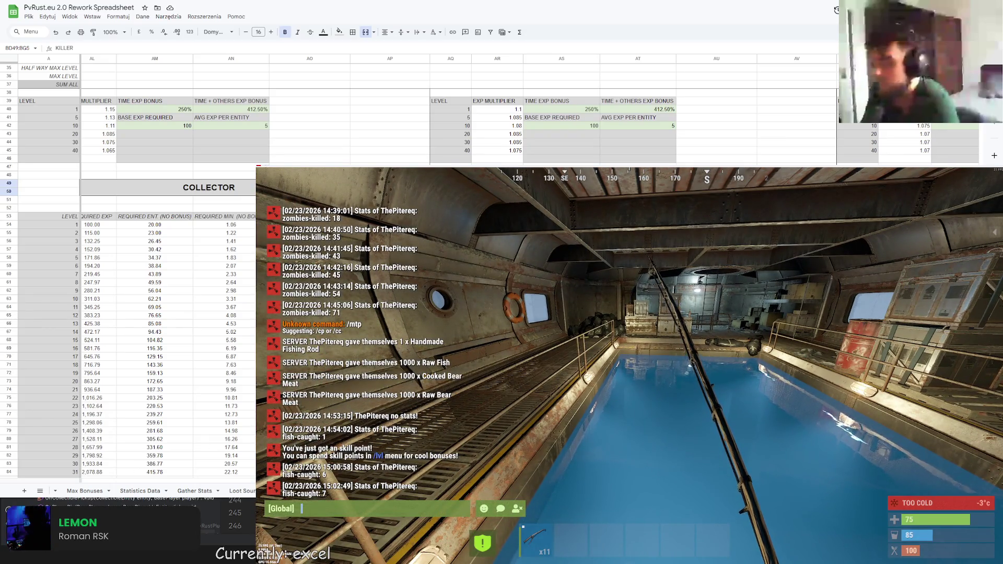
Enter the label 'FISHES CAUGHT' in AT43 below AVG EXP PER ENTITY
{"action": "left_click", "coordinate": [630, 135]}
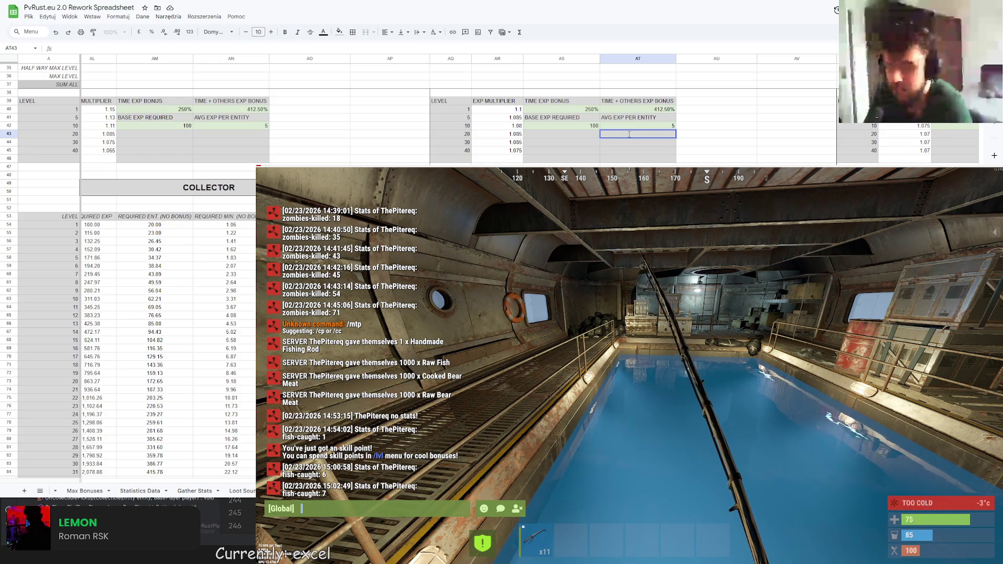
{"action": "type", "text": "FISHES CAUGHT"}
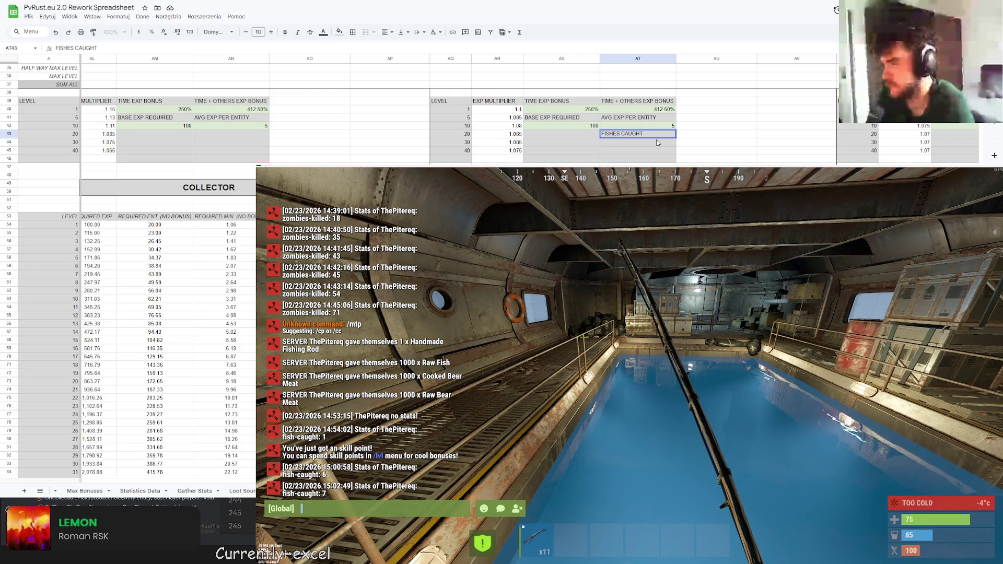
{"action": "left_click", "coordinate": [648, 144]}
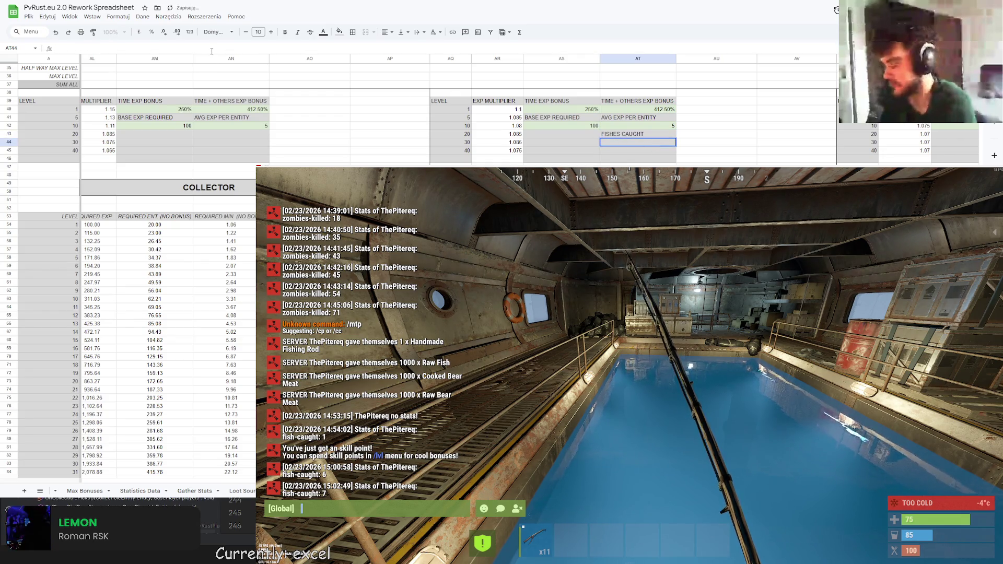
Clear AT43 again and go to cell A43 on the Statistics Data sheet
{"action": "double_click", "coordinate": [657, 137]}
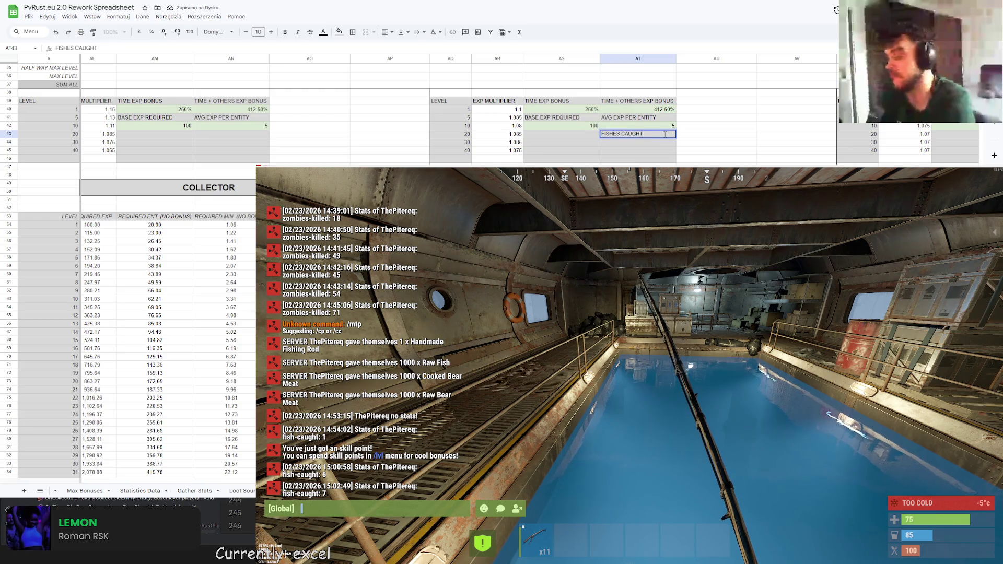
{"action": "key", "text": "ctrl+a"}
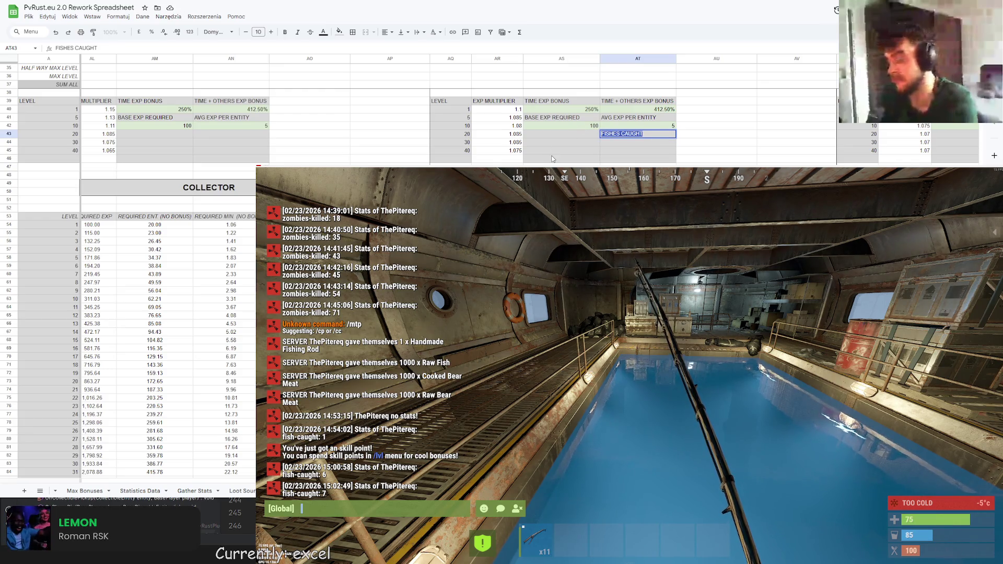
{"action": "key", "text": "BackSpace"}
{"action": "left_click", "coordinate": [140, 491]}
{"action": "left_click", "coordinate": [38, 336]}
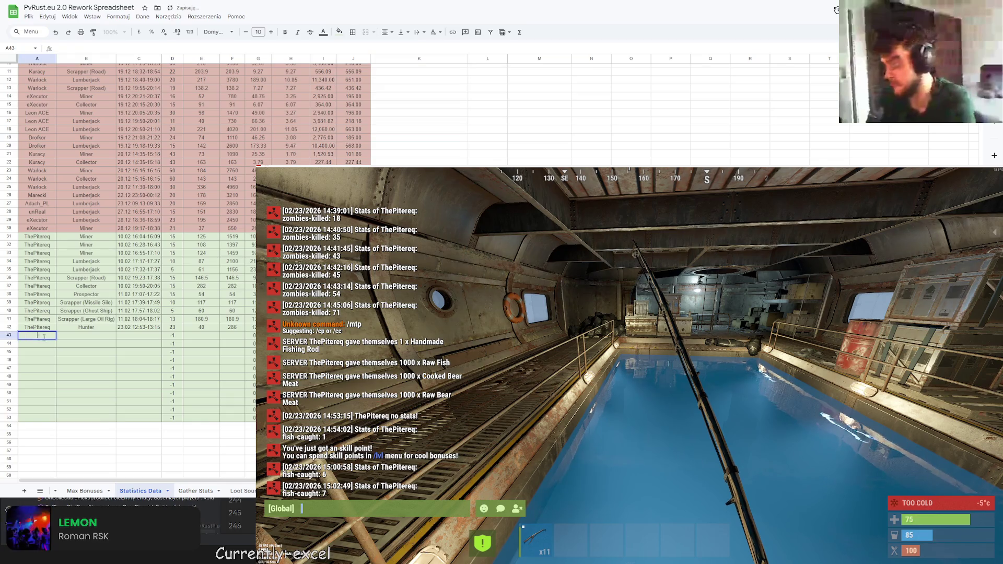
Enter the player name, Fisherman and session time 21.02 14:53-15:03 in row 43
{"action": "type", "text": "ThePitereq"}
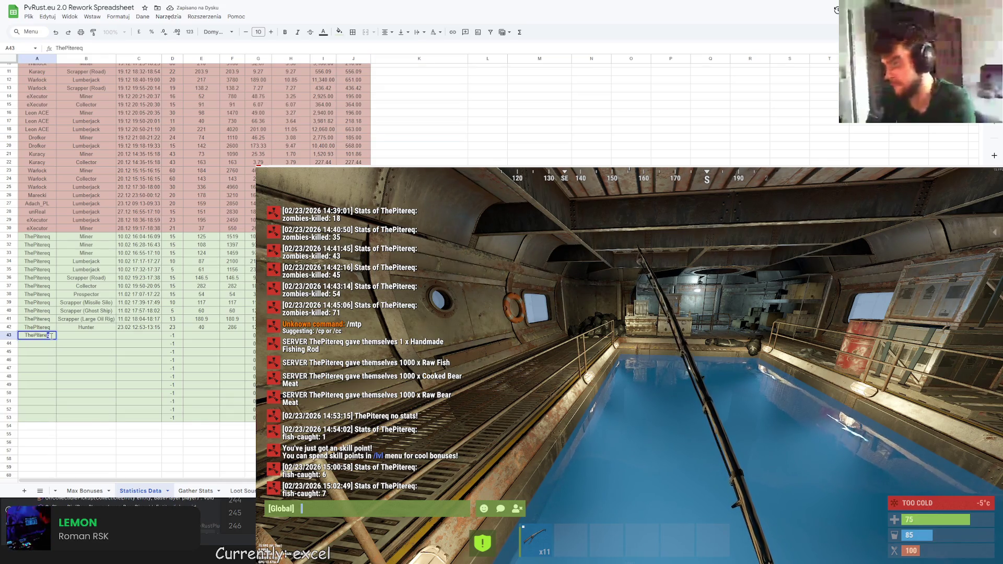
{"action": "left_click", "coordinate": [82, 336]}
{"action": "type", "text": "Fisherman"}
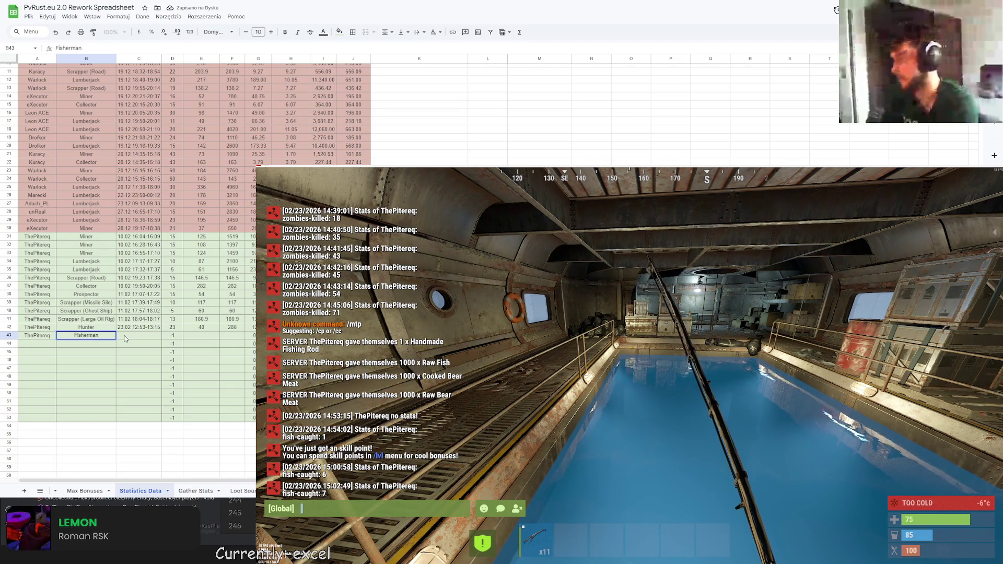
{"action": "left_click", "coordinate": [139, 336]}
{"action": "type", "text": "21."}
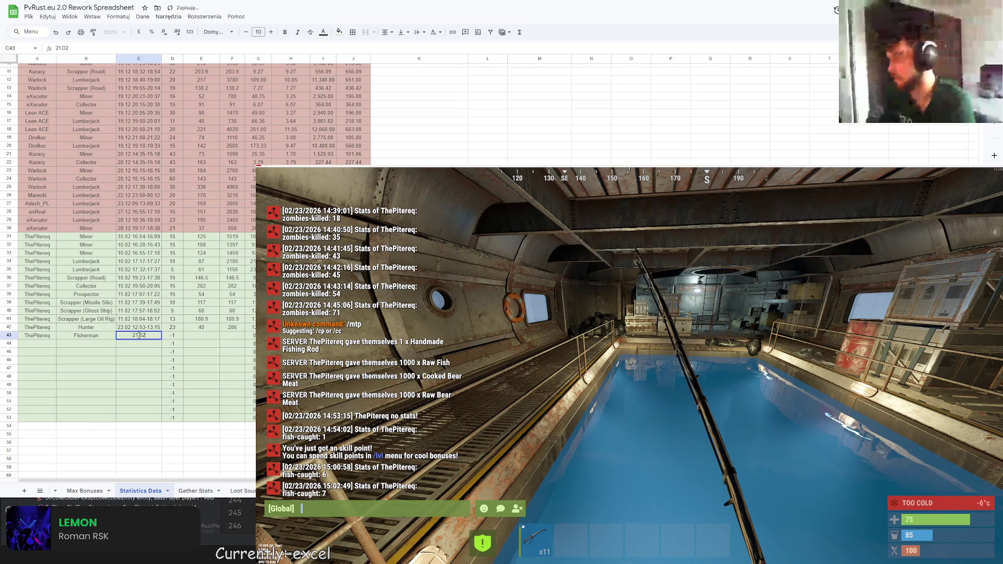
{"action": "type", "text": "02 15:53-1"}
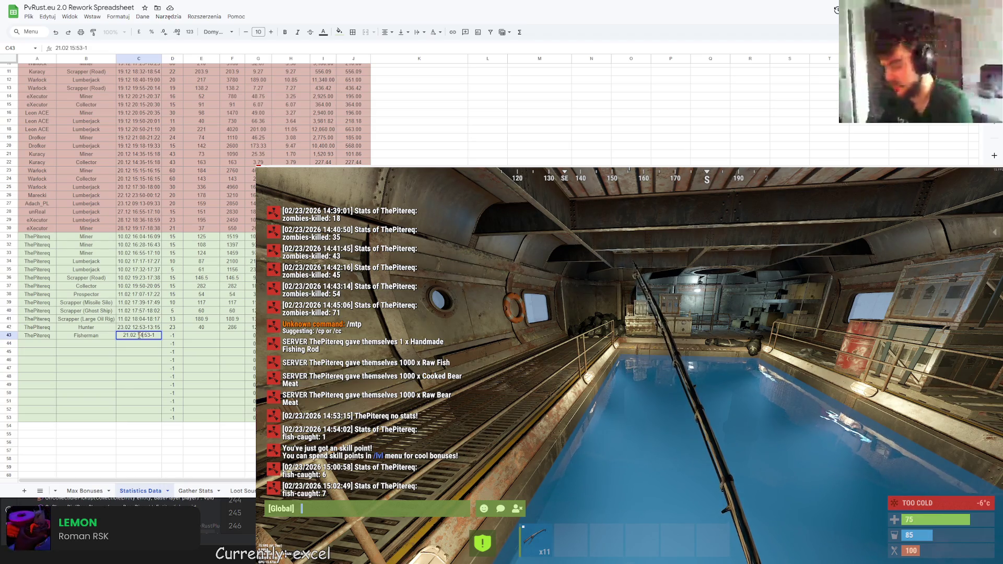
{"action": "key", "text": "BackSpace"}
{"action": "key", "text": "BackSpace"}
{"action": "key", "text": "BackSpace"}
{"action": "key", "text": "BackSpace"}
{"action": "key", "text": "BackSpace"}
{"action": "key", "text": "BackSpace"}
{"action": "type", "text": "4:53-15:03"}
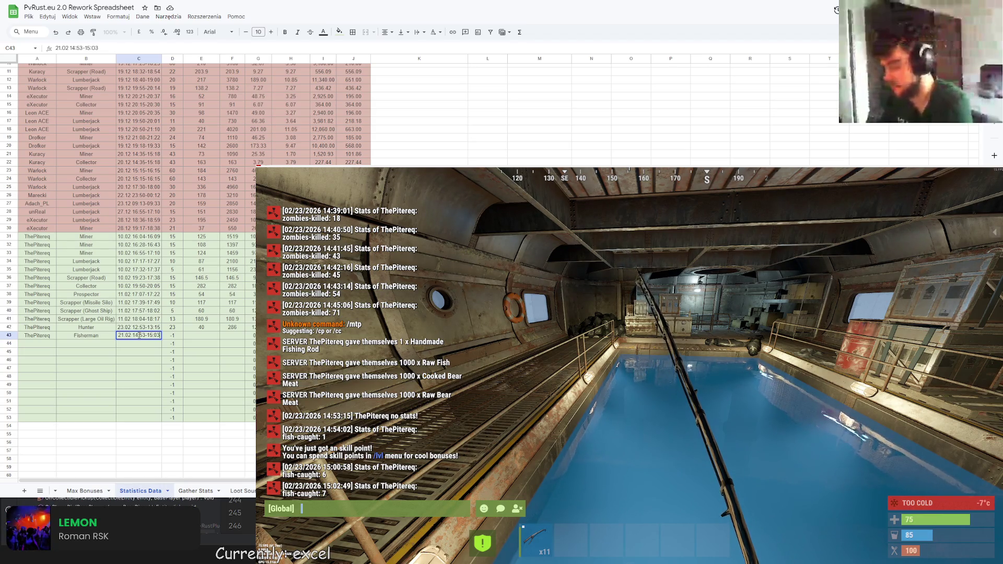
{"action": "key", "text": "Return"}
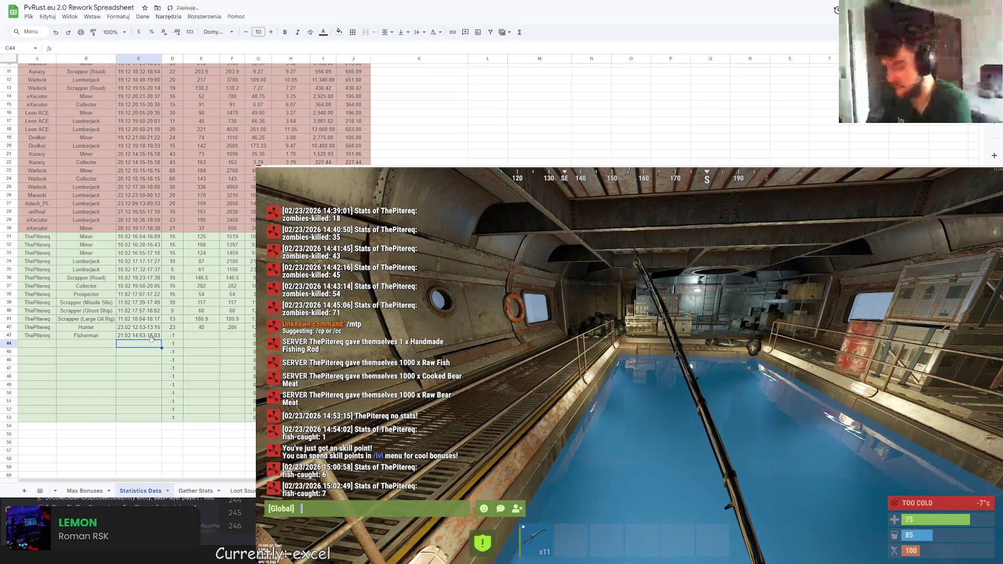
Fill D43 through F43 with 10, 8 and 8
{"action": "left_click", "coordinate": [174, 337]}
{"action": "type", "text": "10"}
{"action": "key", "text": "Tab"}
{"action": "type", "text": "8"}
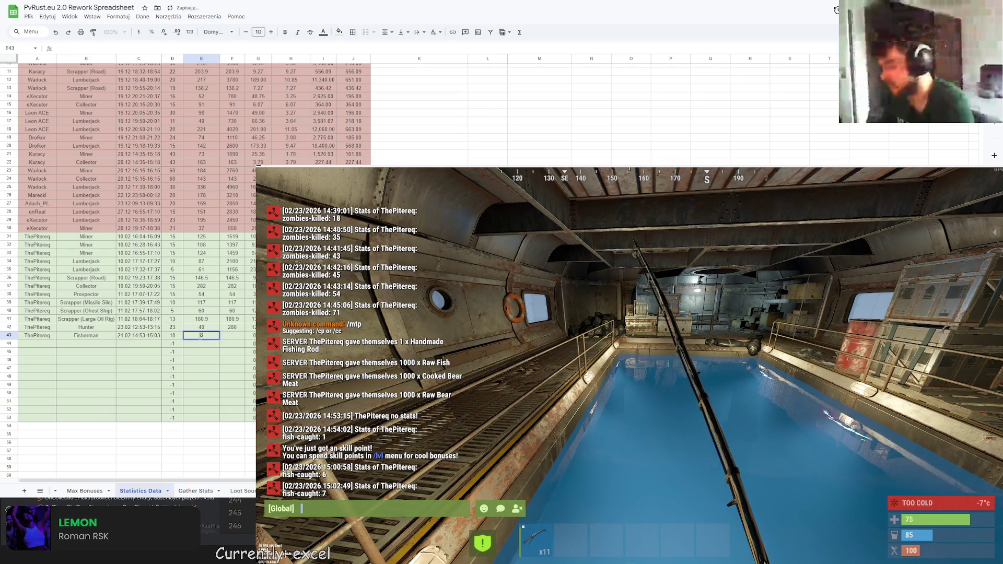
{"action": "key", "text": "Tab"}
{"action": "type", "text": "8"}
{"action": "key", "text": "Tab"}
{"action": "key", "text": "Tab"}
{"action": "key", "text": "Tab"}
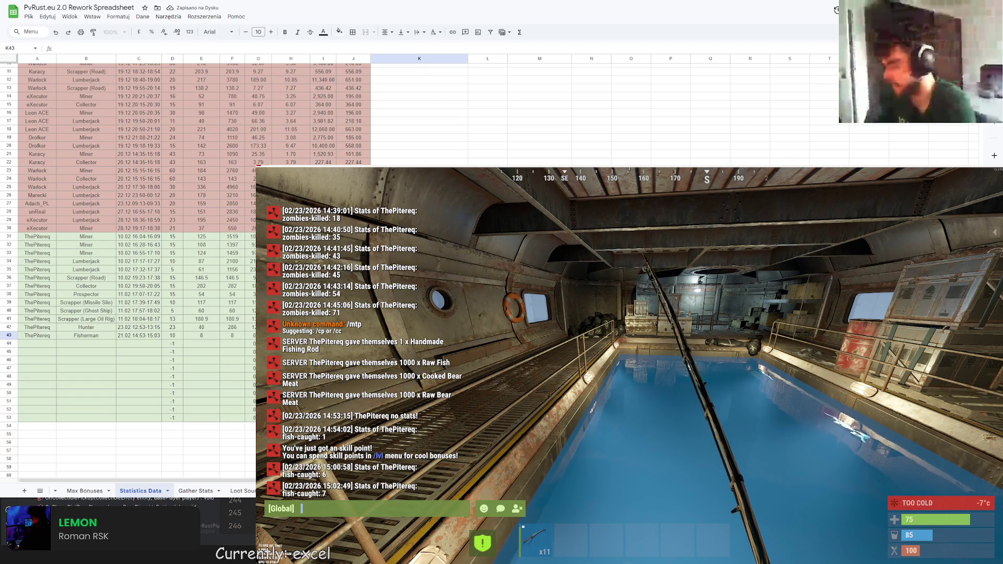
Write the Underwater Labs, Bait 10, no-bonus note in K43 and undo an accidental new sheet
{"action": "type", "text": "Underwater "}
{"action": "type", "text": "Labs, Bai)"}
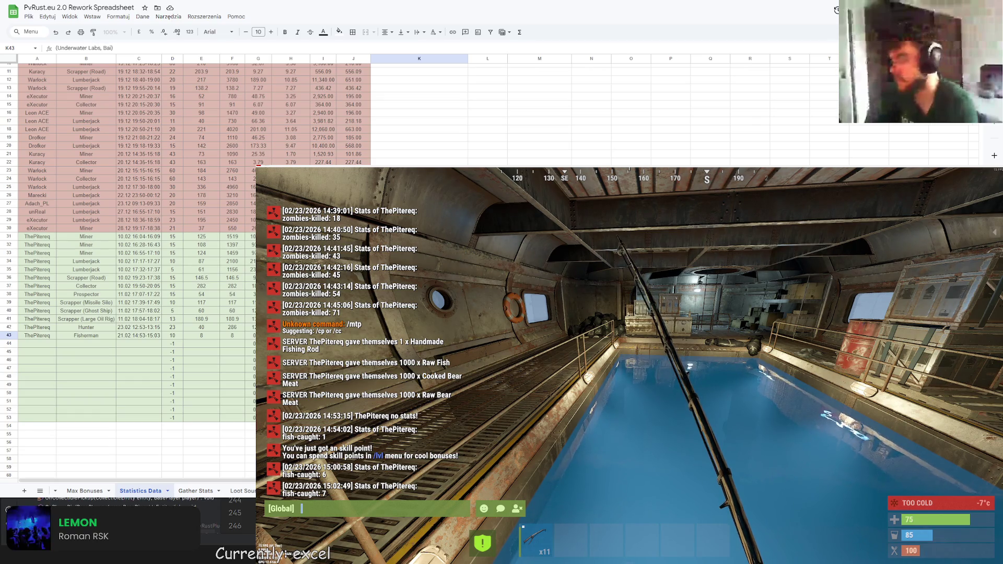
{"action": "key", "text": "Return"}
{"action": "key", "text": "Up"}
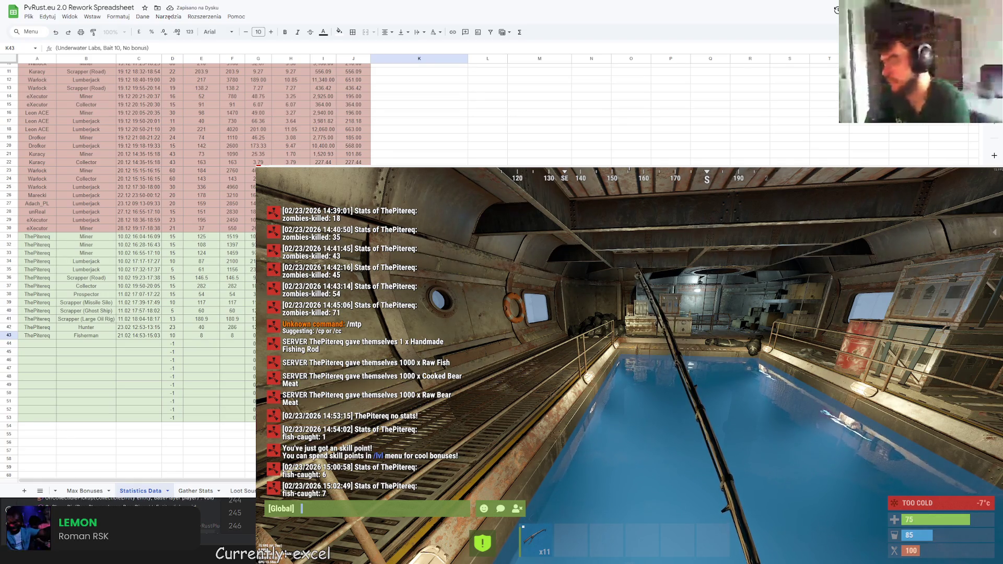
{"action": "key", "text": "Return"}
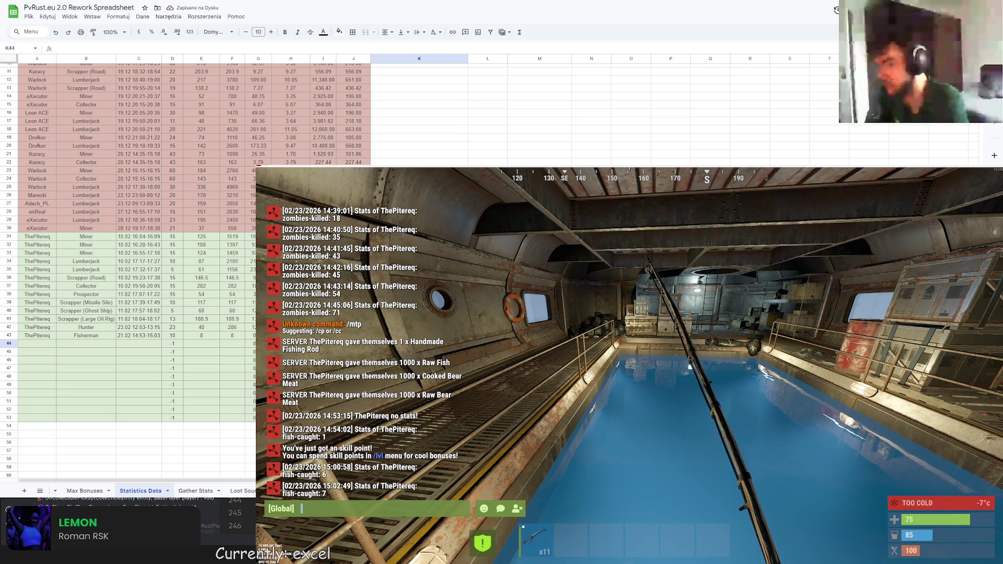
{"action": "key", "text": "shift+F11"}
{"action": "key", "text": "ctrl+z"}
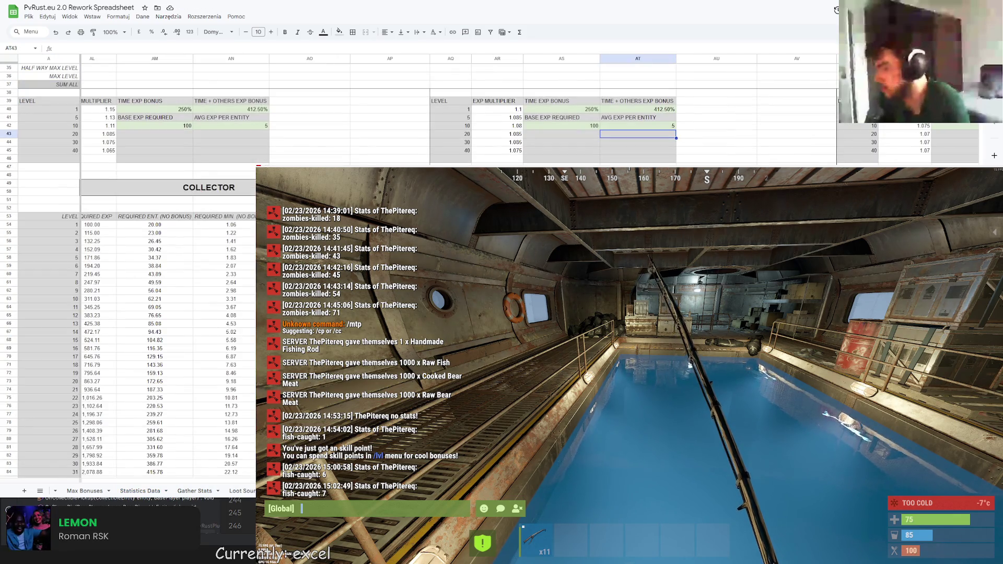
Make the AT54 Fisherman formula divide by 'Statistics Data'!G43
{"action": "left_click", "coordinate": [638, 224]}
{"action": "left_click_drag", "start_coordinate": [135, 45], "coordinate": [76, 47]}
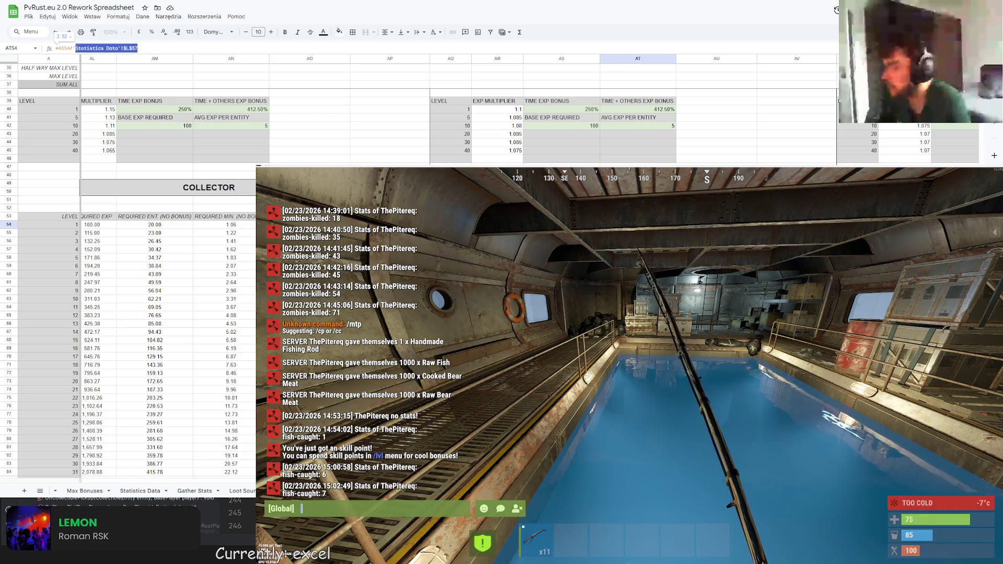
{"action": "key", "text": "BackSpace"}
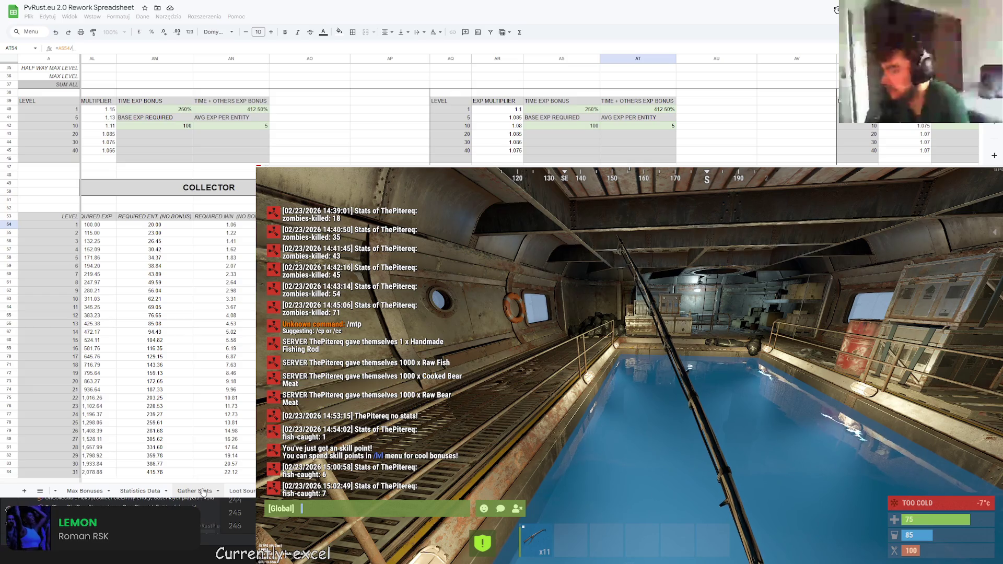
{"action": "left_click", "coordinate": [141, 491]}
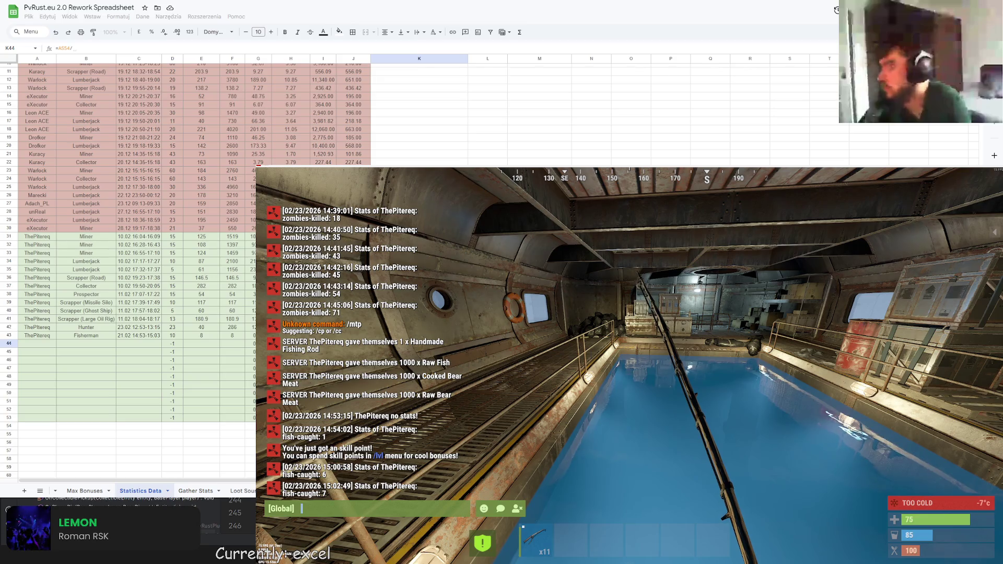
{"action": "left_click", "coordinate": [251, 336]}
{"action": "key", "text": "Return"}
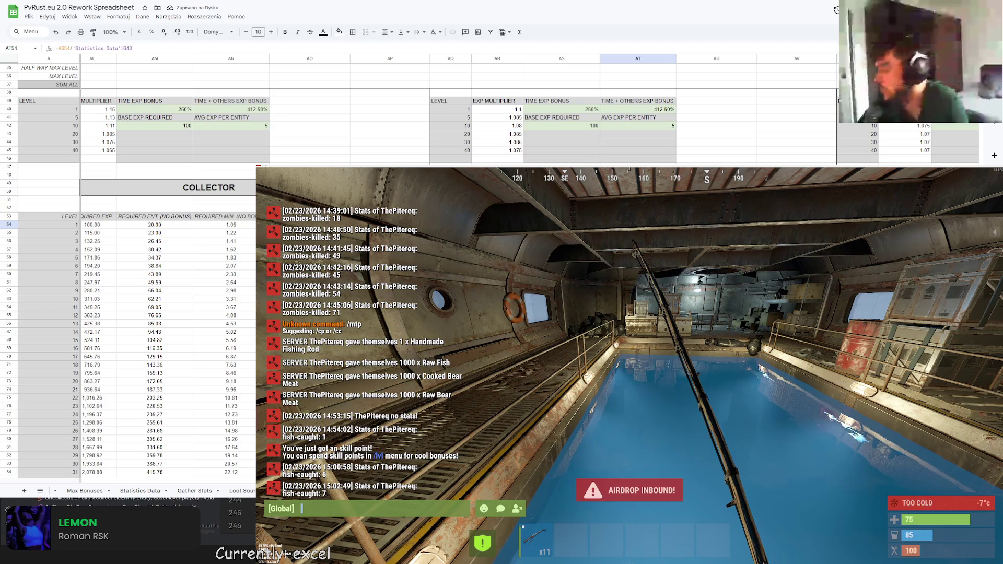
Set the Fisherman average exp per entity in AT42 to 20
{"action": "left_click", "coordinate": [635, 126]}
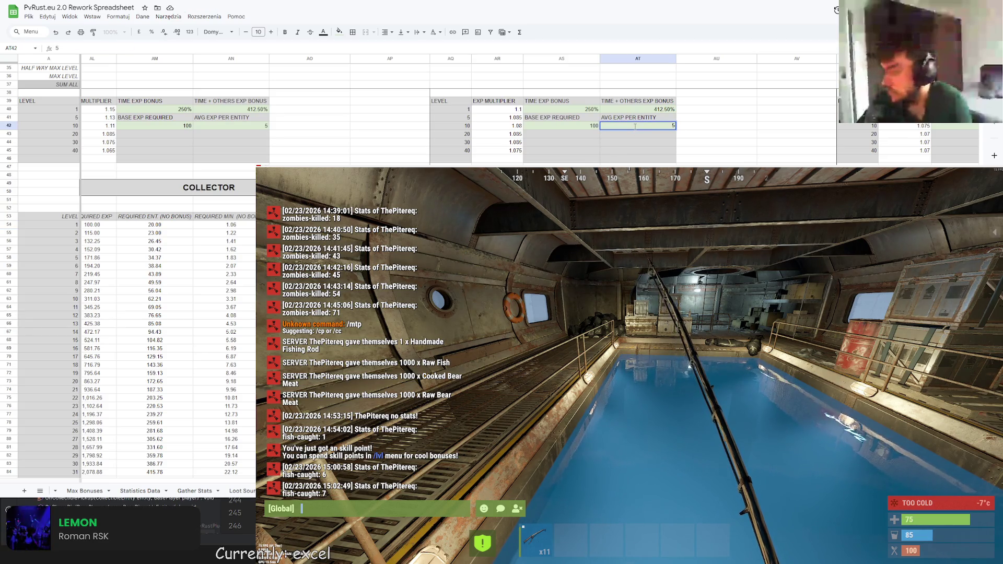
{"action": "type", "text": "20"}
{"action": "key", "text": "Return"}
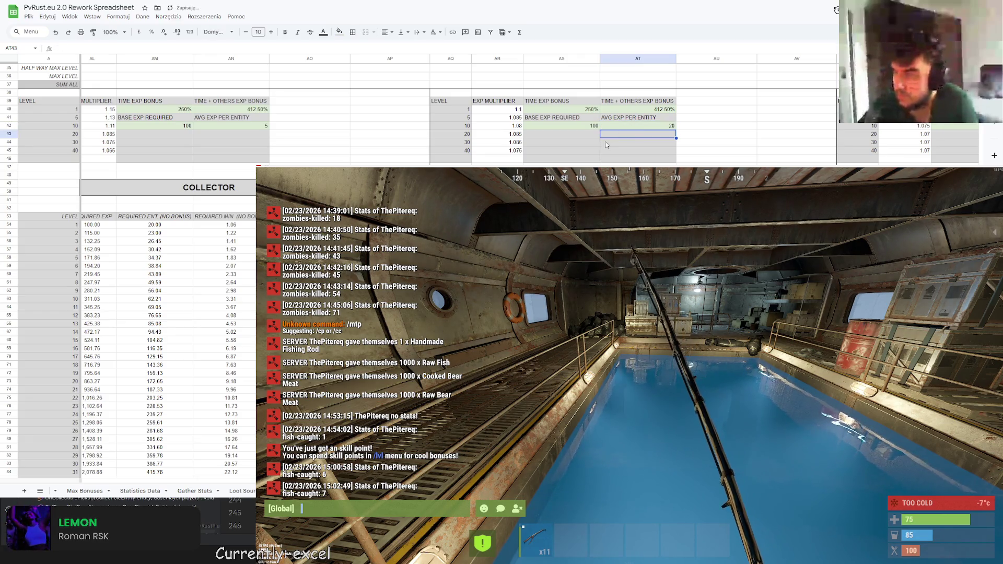
{"action": "scroll", "coordinate": [419, 115], "scroll_direction": "down", "scroll_amount": 7}
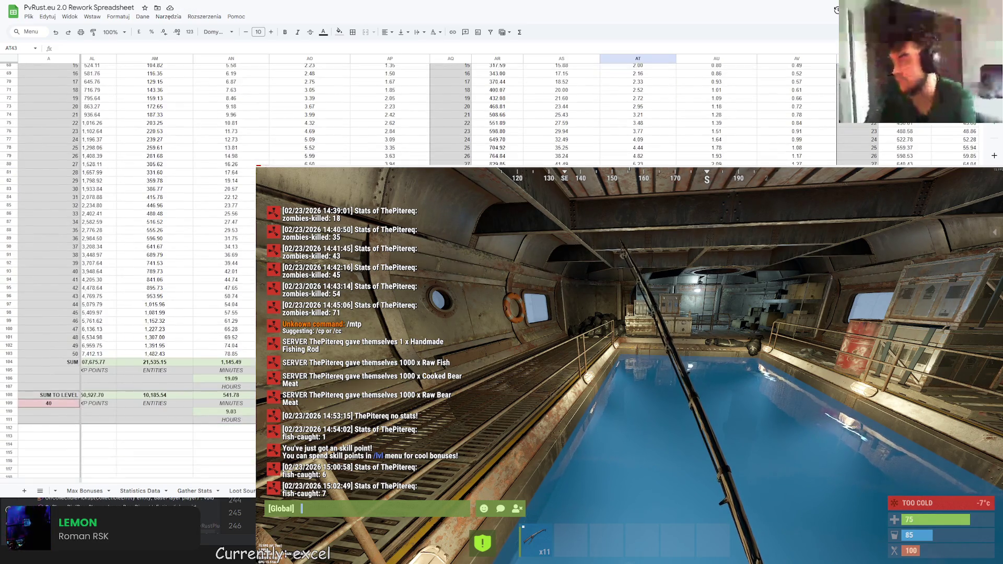
{"action": "scroll", "coordinate": [418, 115], "scroll_direction": "up", "scroll_amount": 8}
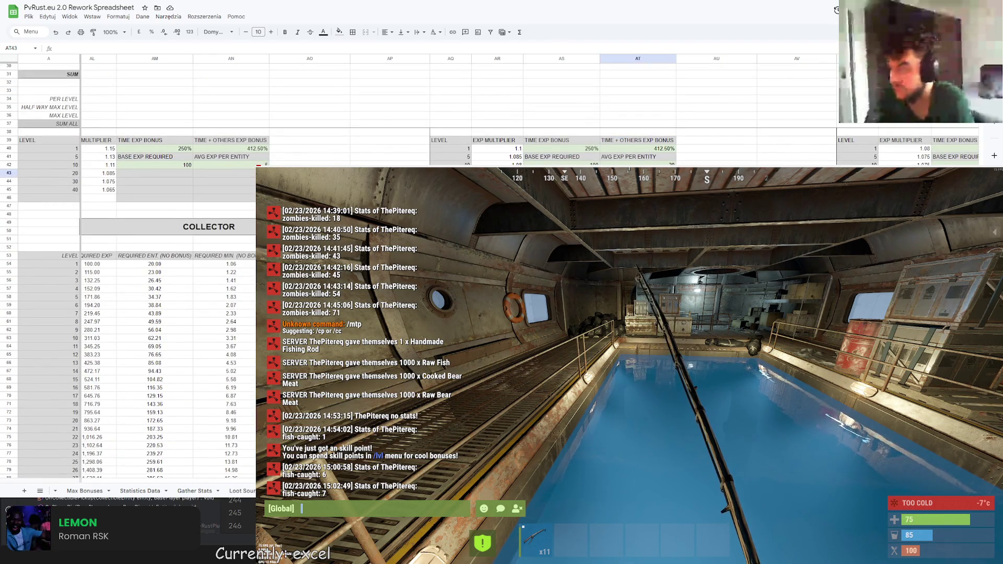
{"action": "scroll", "coordinate": [418, 115], "scroll_direction": "down", "scroll_amount": 1}
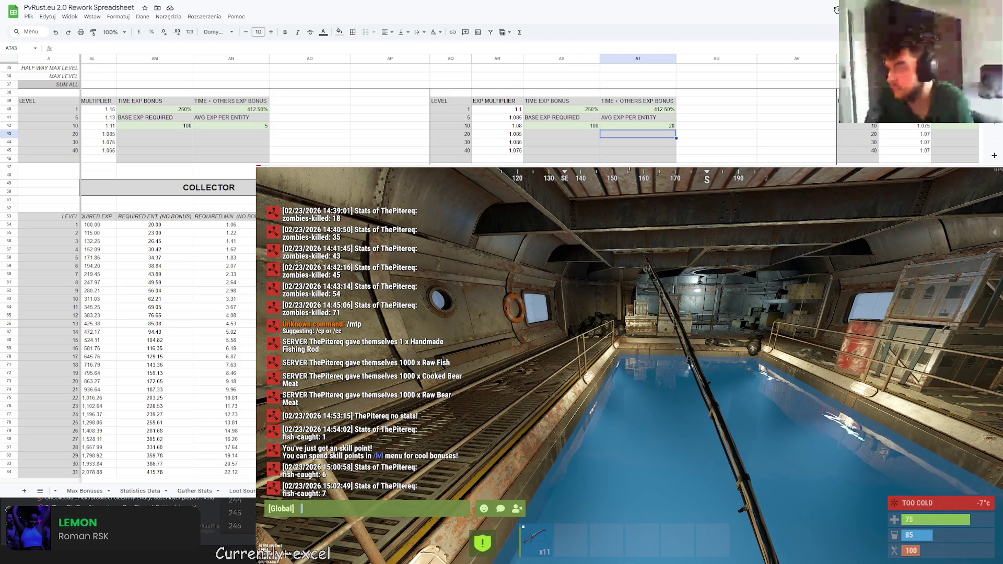
{"action": "scroll", "coordinate": [418, 115], "scroll_direction": "right", "scroll_amount": 1}
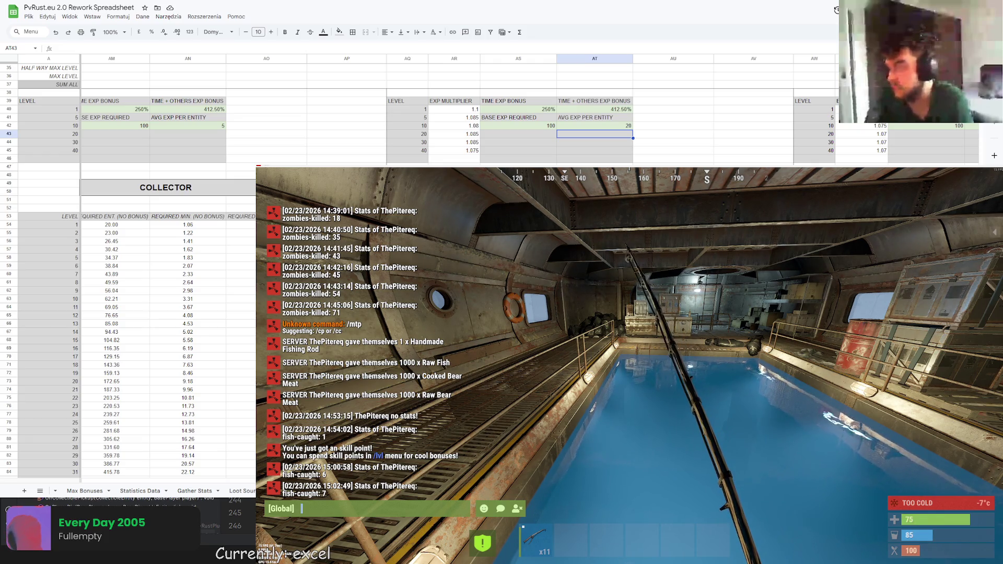
{"action": "key", "text": "ctrl+Page_Down"}
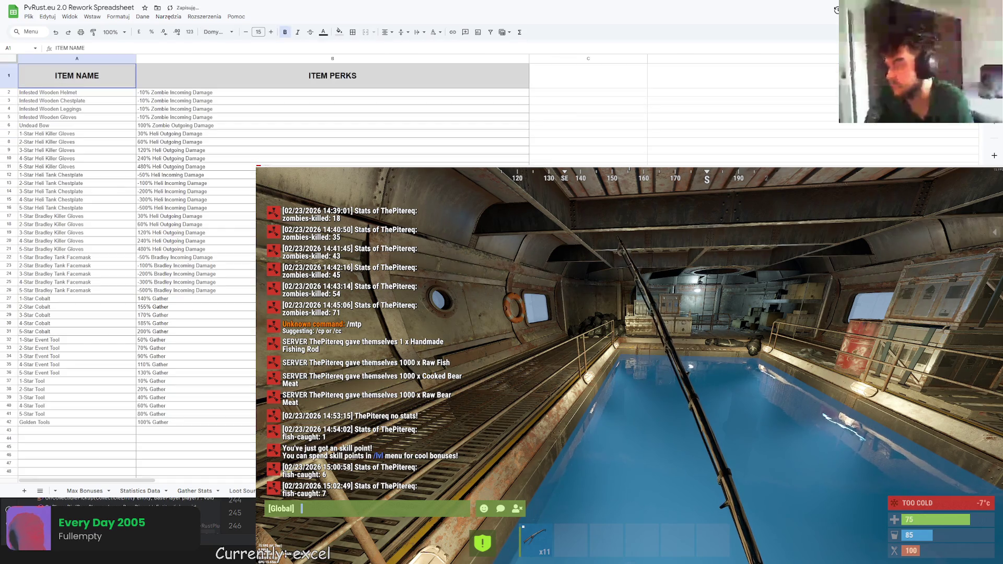
{"action": "key", "text": "ctrl+Page_Down"}
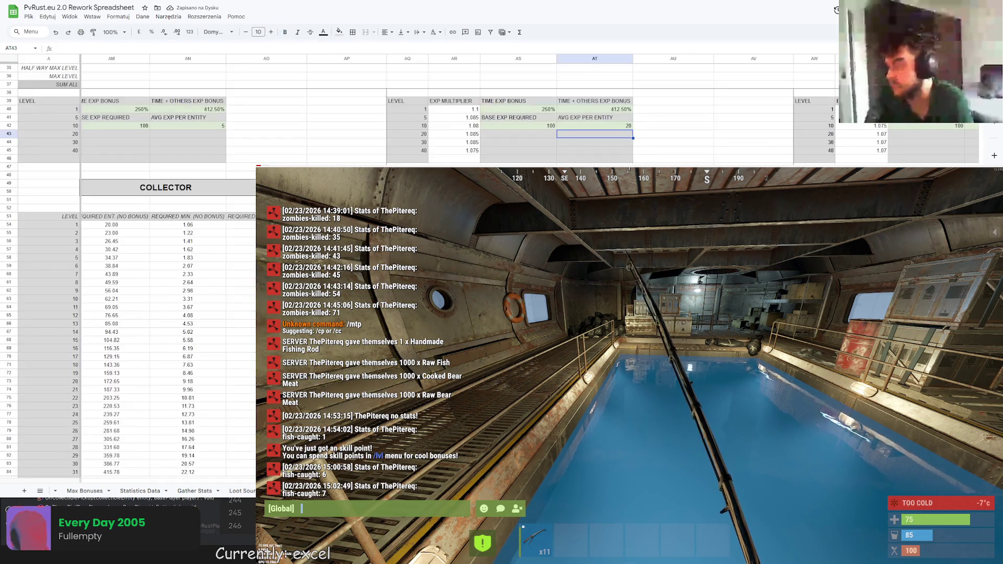
{"action": "scroll", "coordinate": [418, 115], "scroll_direction": "right", "scroll_amount": 5}
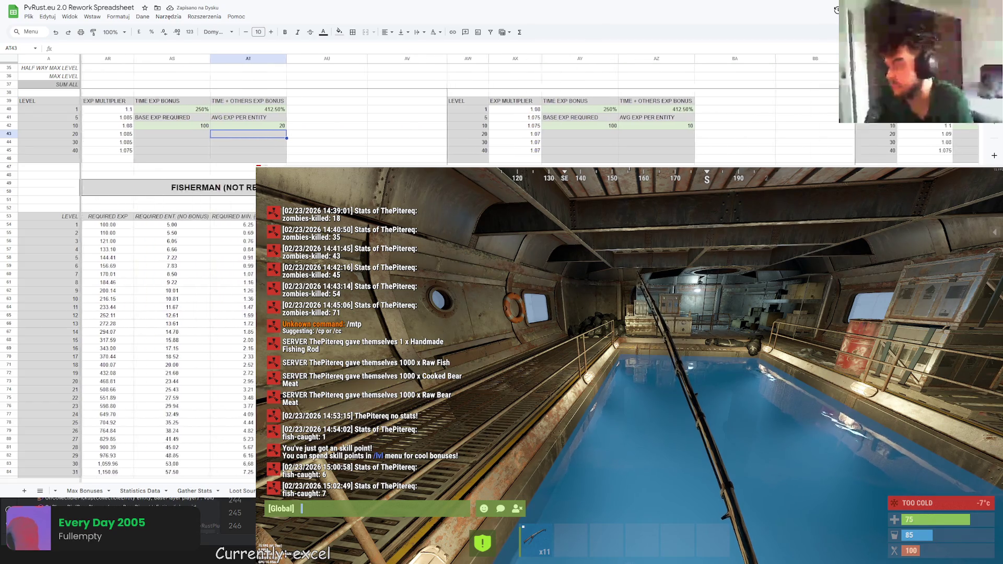
{"action": "scroll", "coordinate": [418, 115], "scroll_direction": "left", "scroll_amount": 6}
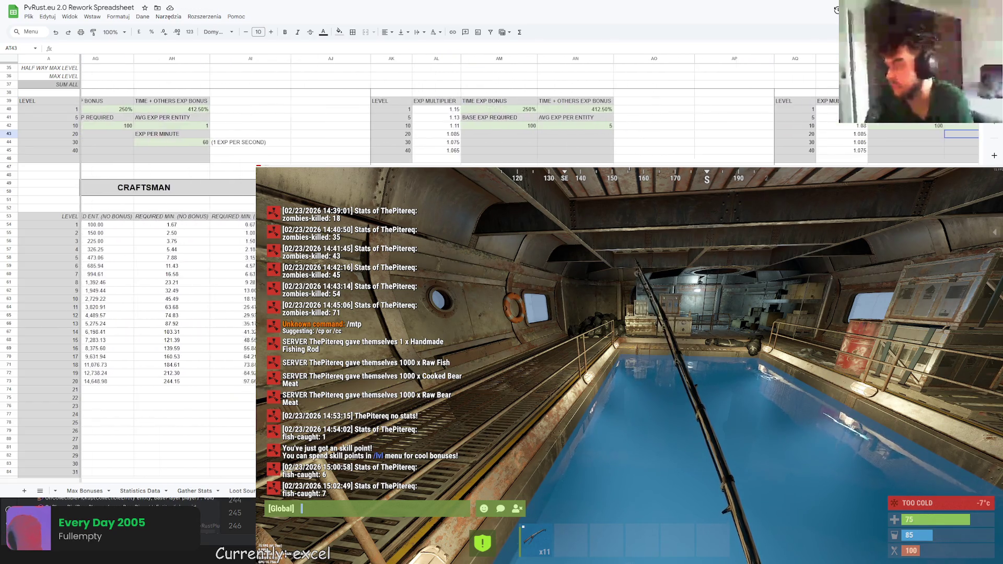
{"action": "scroll", "coordinate": [418, 115], "scroll_direction": "left", "scroll_amount": 2}
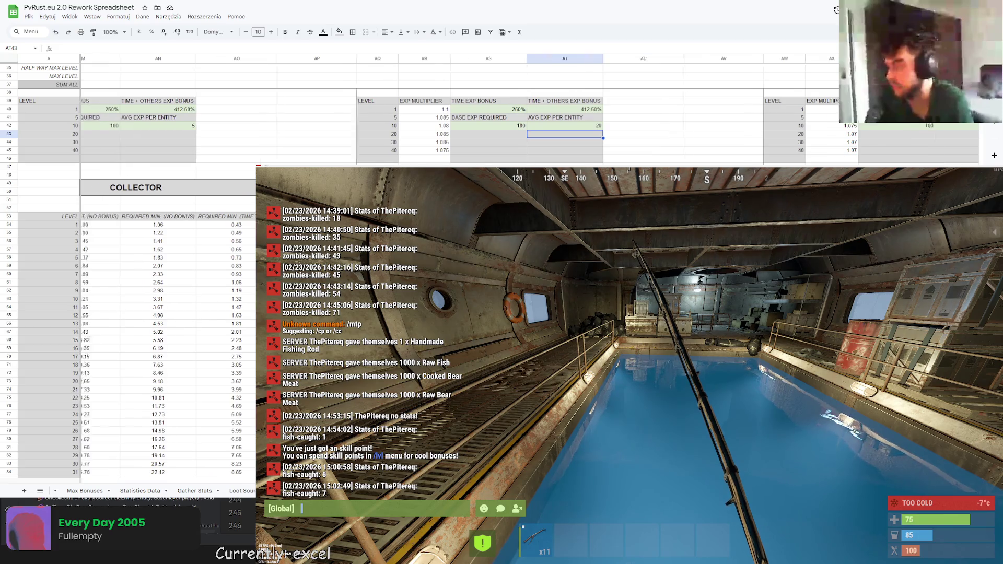
{"action": "scroll", "coordinate": [418, 115], "scroll_direction": "left", "scroll_amount": 6}
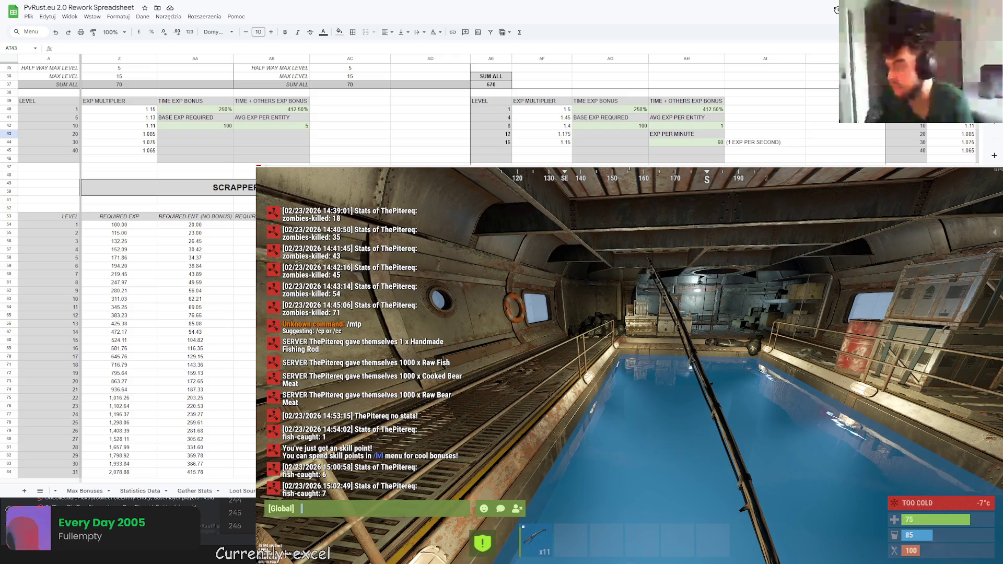
{"action": "scroll", "coordinate": [418, 115], "scroll_direction": "right", "scroll_amount": 10}
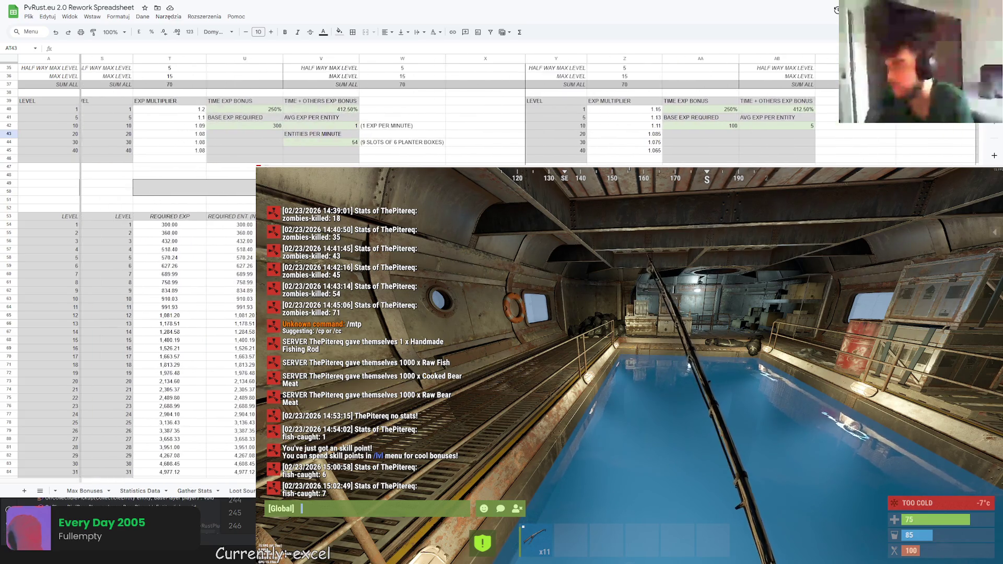
{"action": "scroll", "coordinate": [252, 447], "scroll_direction": "left", "scroll_amount": 15}
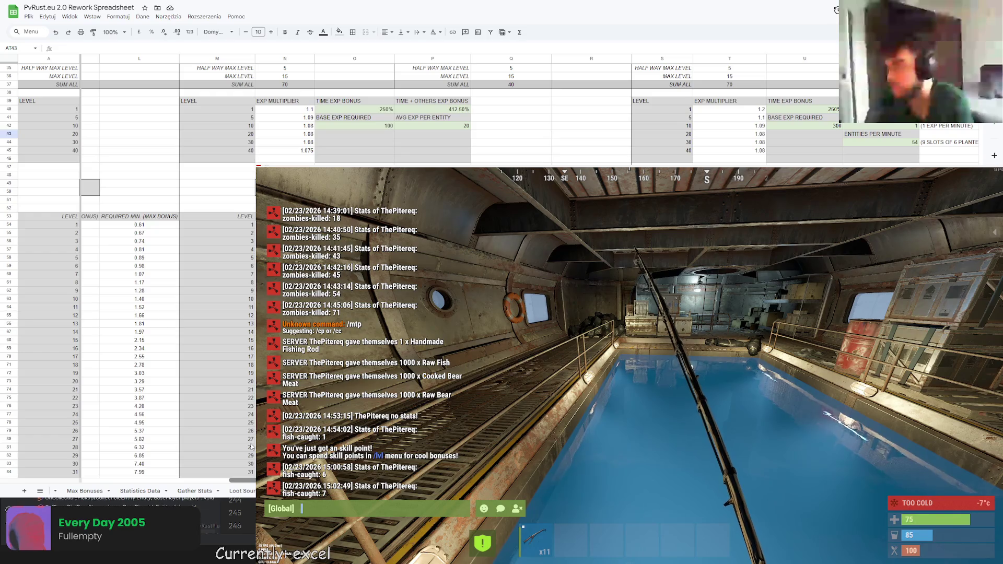
{"action": "scroll", "coordinate": [251, 446], "scroll_direction": "right", "scroll_amount": 15}
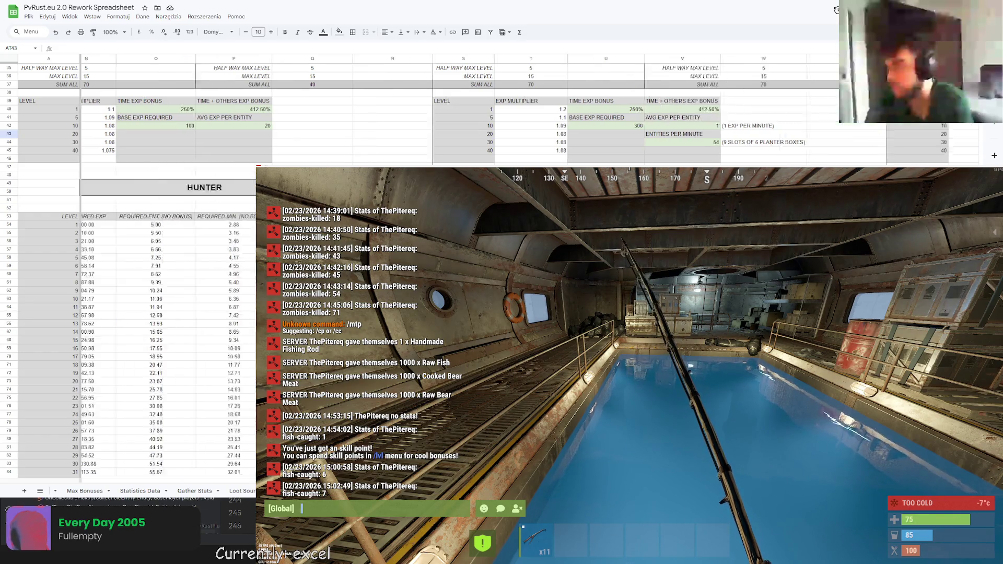
{"action": "scroll", "coordinate": [418, 115], "scroll_direction": "right", "scroll_amount": 1}
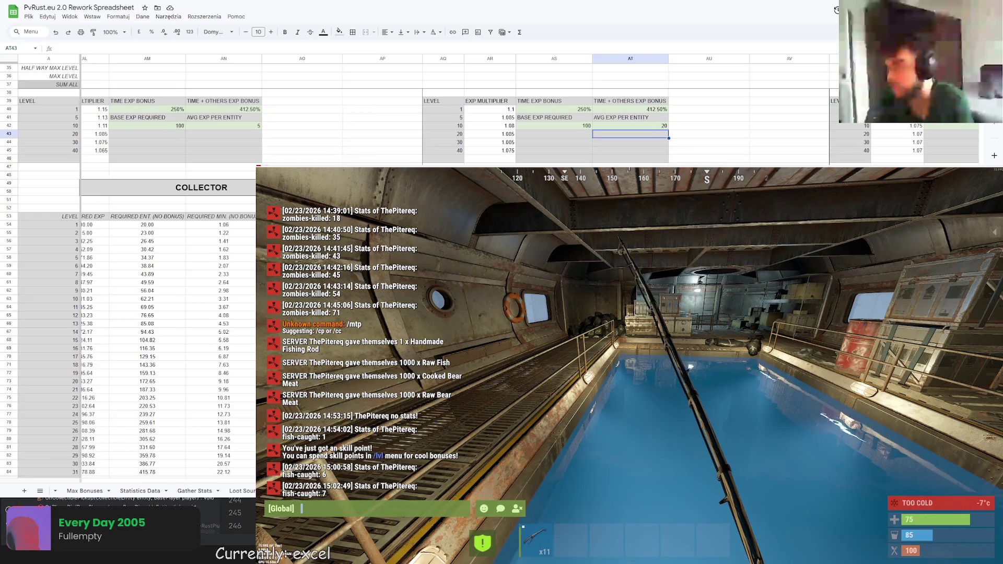
{"action": "left_click", "coordinate": [622, 224]}
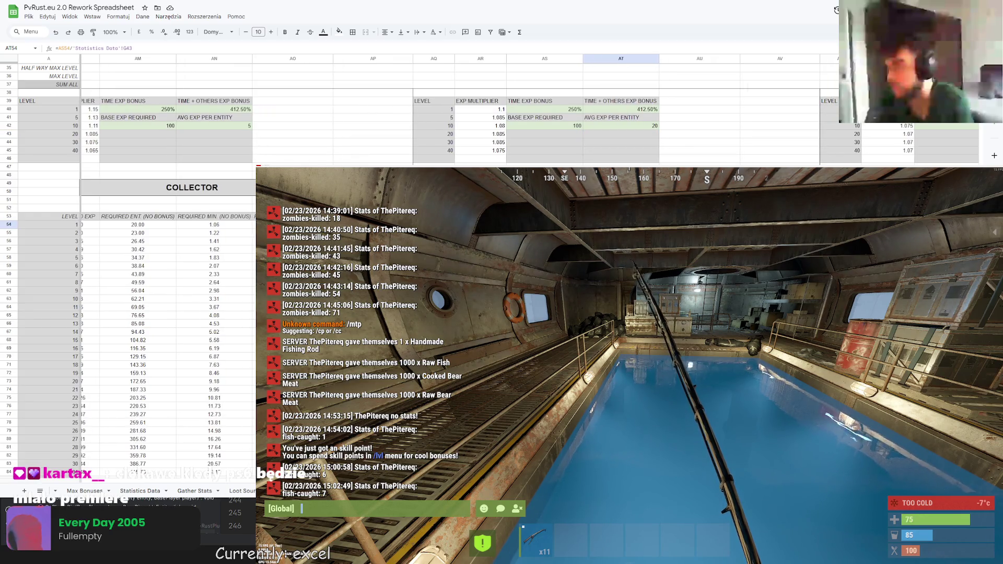
Change the AT54 divisor to 'Statistics Data'!G$43 and select down column AT to row 103
{"action": "left_click", "coordinate": [129, 49]}
{"action": "type", "text": "$"}
{"action": "key", "text": "Return"}
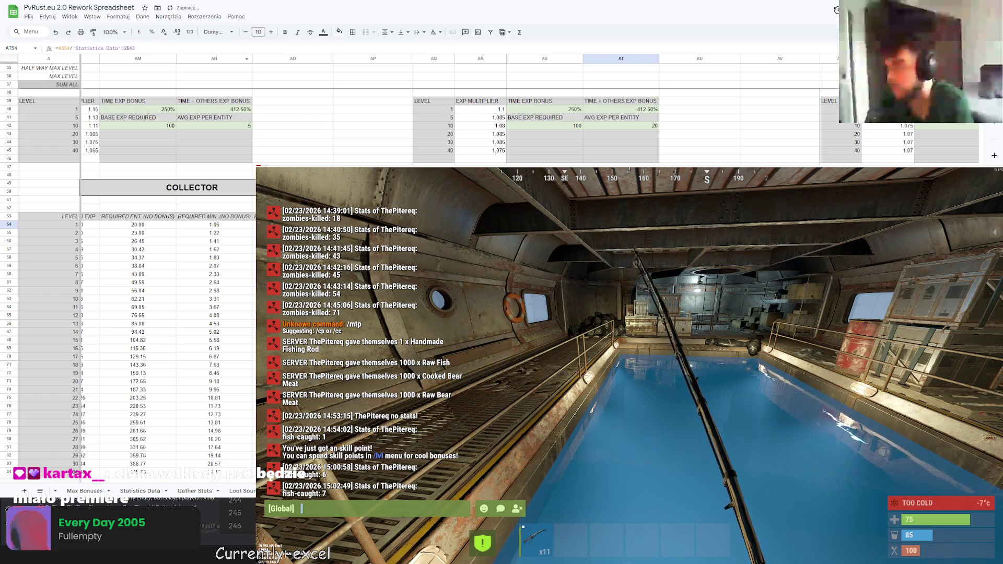
{"action": "key", "text": "ctrl+shift+Down"}
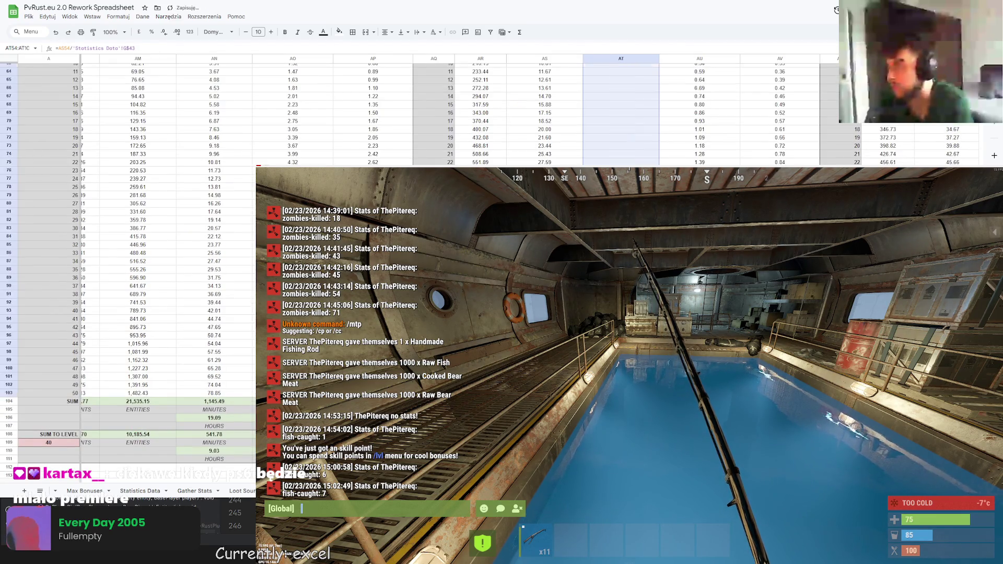
{"action": "scroll", "coordinate": [128, 261], "scroll_direction": "down", "scroll_amount": 6}
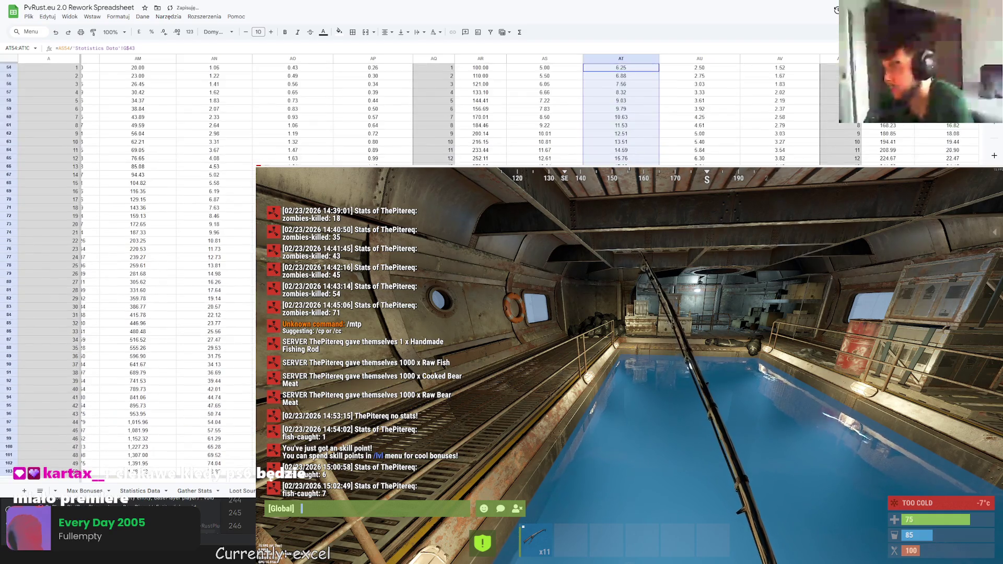
{"action": "scroll", "coordinate": [128, 262], "scroll_direction": "up", "scroll_amount": 18}
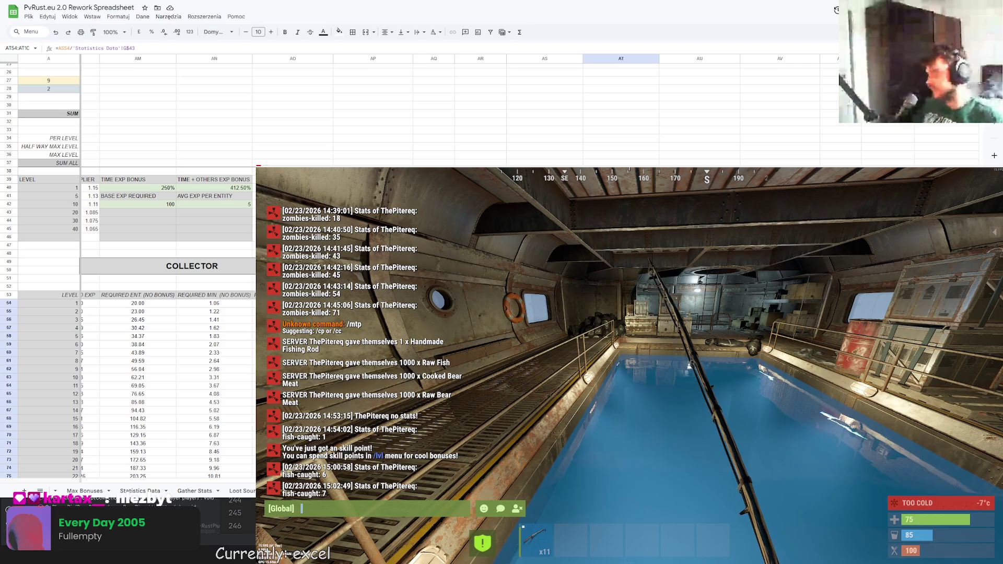
{"action": "left_click", "coordinate": [621, 278]}
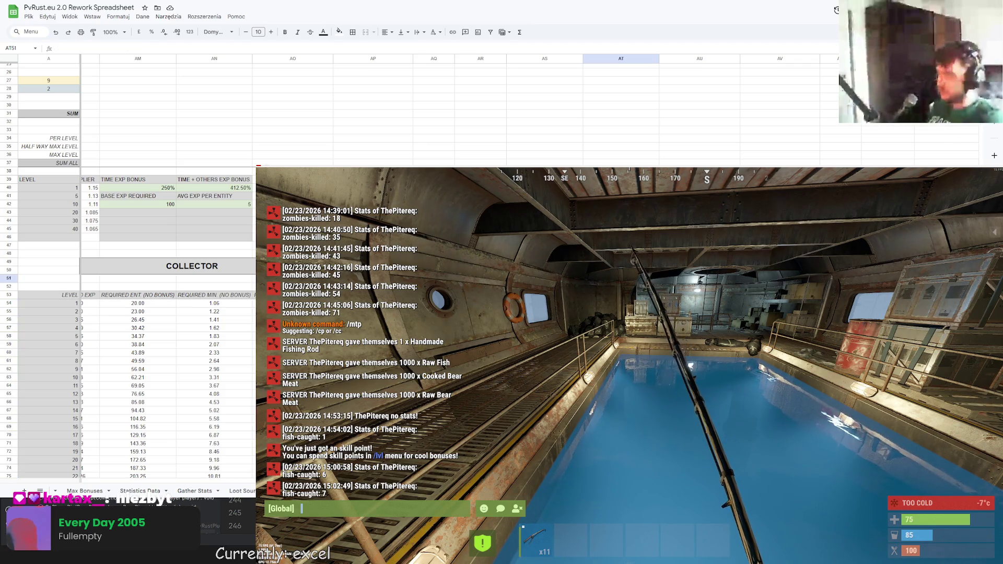
{"action": "scroll", "coordinate": [523, 115], "scroll_direction": "down", "scroll_amount": 10}
{"action": "scroll", "coordinate": [523, 115], "scroll_direction": "up", "scroll_amount": 6}
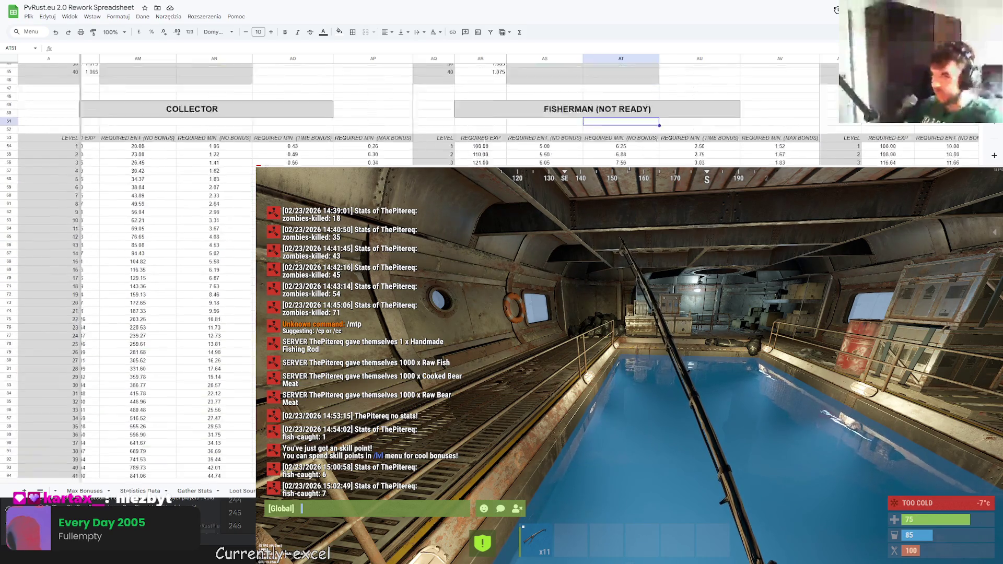
{"action": "scroll", "coordinate": [522, 115], "scroll_direction": "left", "scroll_amount": 2}
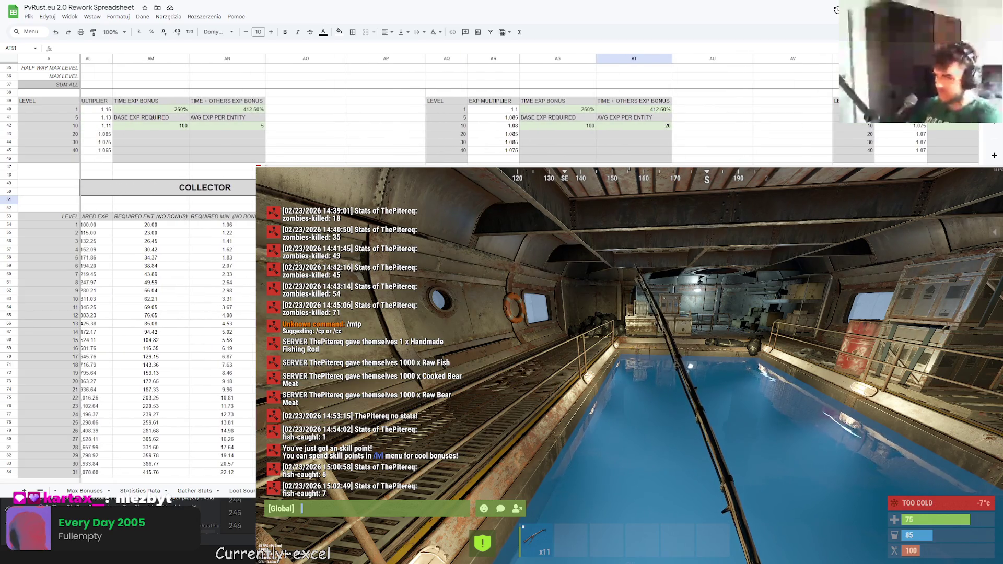
{"action": "scroll", "coordinate": [523, 115], "scroll_direction": "left", "scroll_amount": 4}
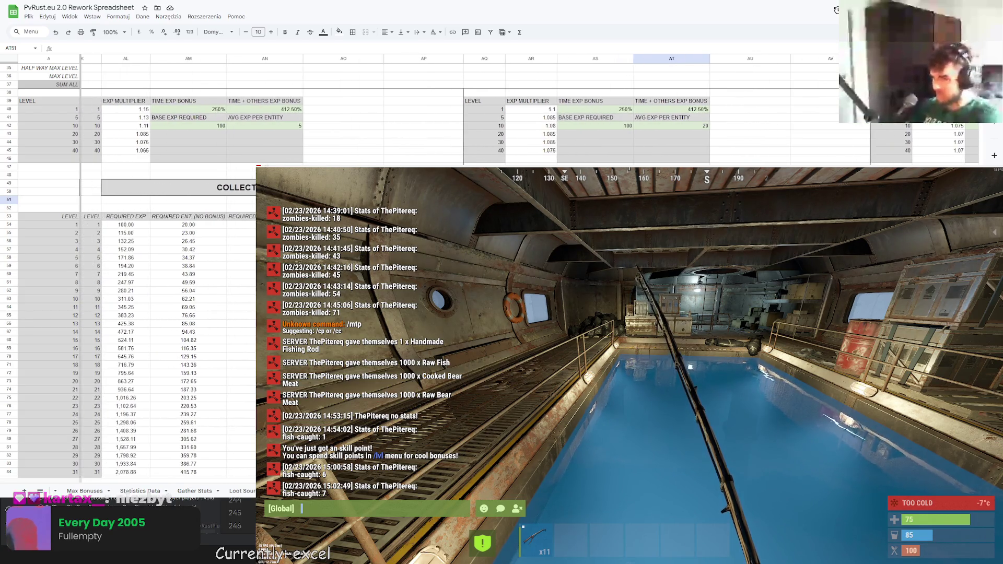
{"action": "scroll", "coordinate": [523, 115], "scroll_direction": "right", "scroll_amount": 2}
{"action": "scroll", "coordinate": [522, 115], "scroll_direction": "down", "scroll_amount": 5}
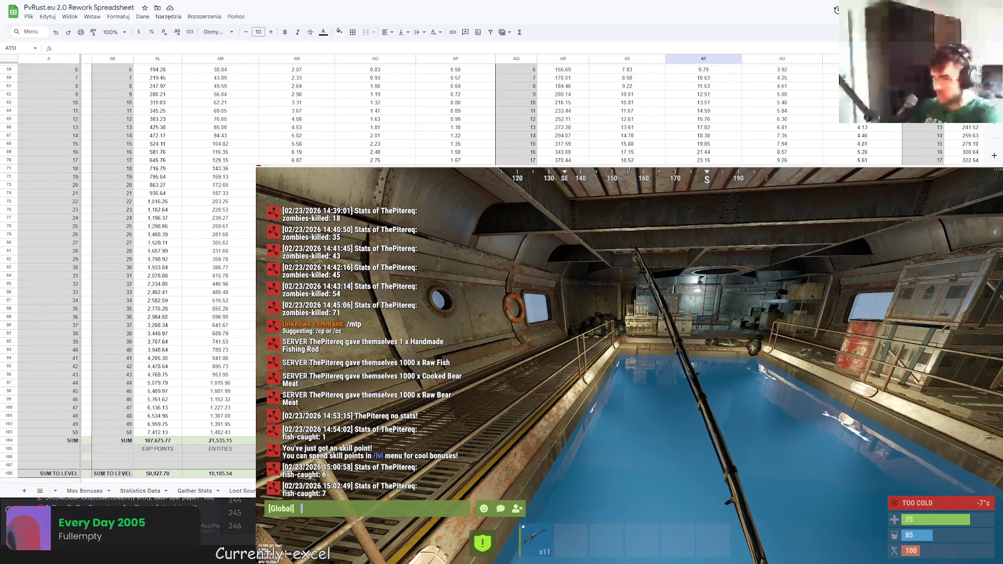
{"action": "scroll", "coordinate": [522, 115], "scroll_direction": "up", "scroll_amount": 6}
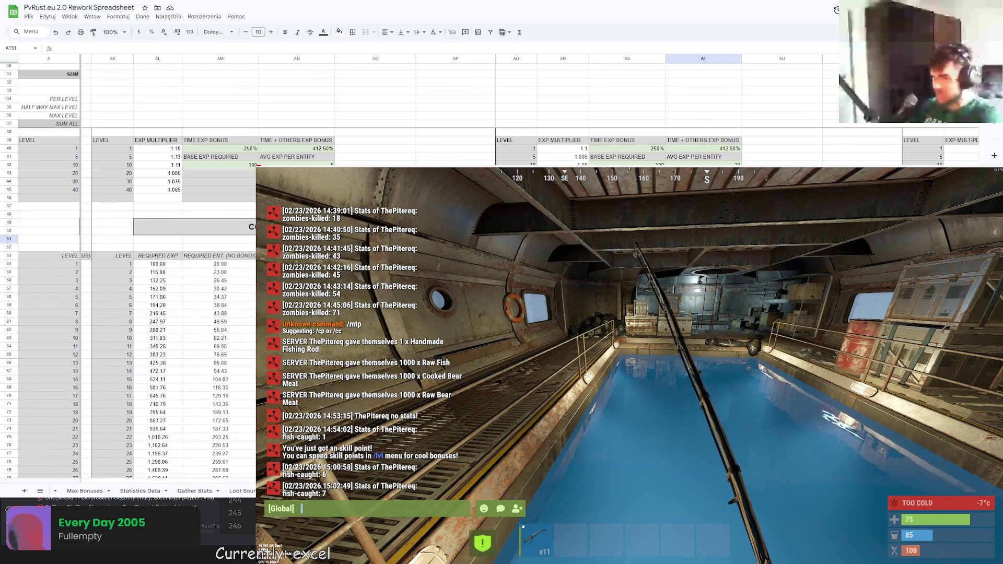
{"action": "scroll", "coordinate": [523, 115], "scroll_direction": "left", "scroll_amount": 20}
{"action": "scroll", "coordinate": [203, 428], "scroll_direction": "left", "scroll_amount": 15}
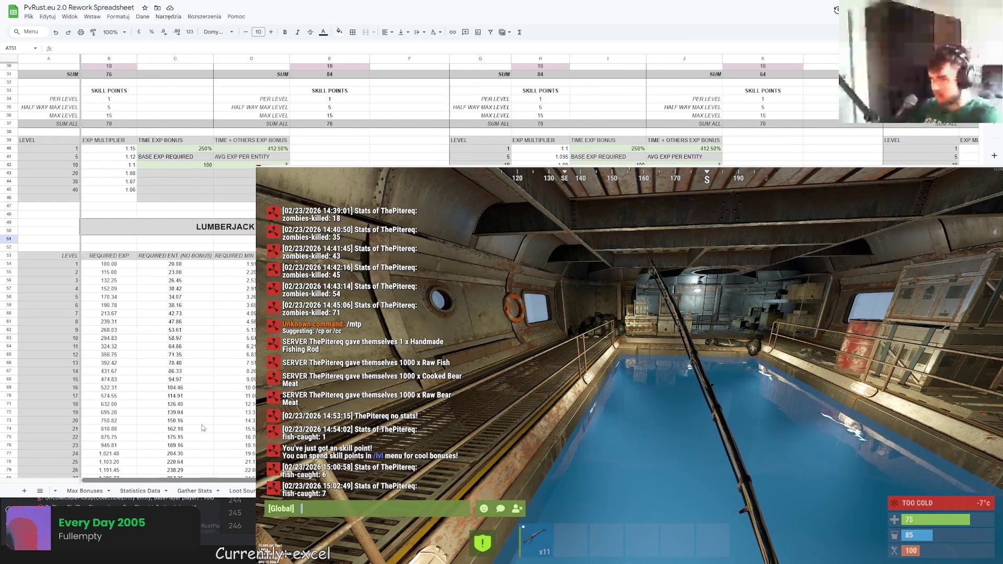
{"action": "scroll", "coordinate": [203, 428], "scroll_direction": "right", "scroll_amount": 5}
{"action": "left_click_drag", "start_coordinate": [362, 149], "coordinate": [363, 189]}
{"action": "key", "text": "ctrl+c"}
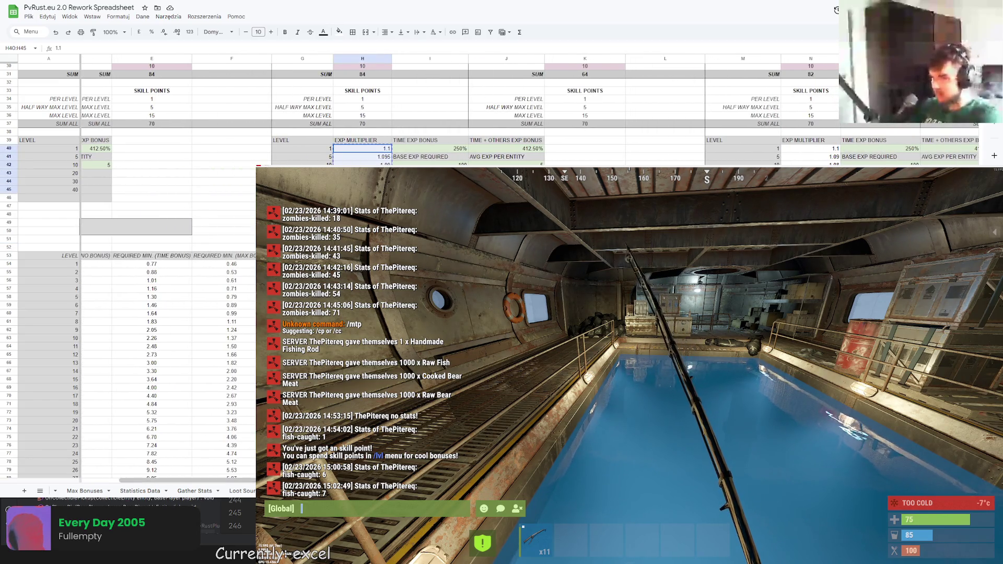
{"action": "scroll", "coordinate": [203, 428], "scroll_direction": "right", "scroll_amount": 10}
{"action": "scroll", "coordinate": [202, 428], "scroll_direction": "right", "scroll_amount": 15}
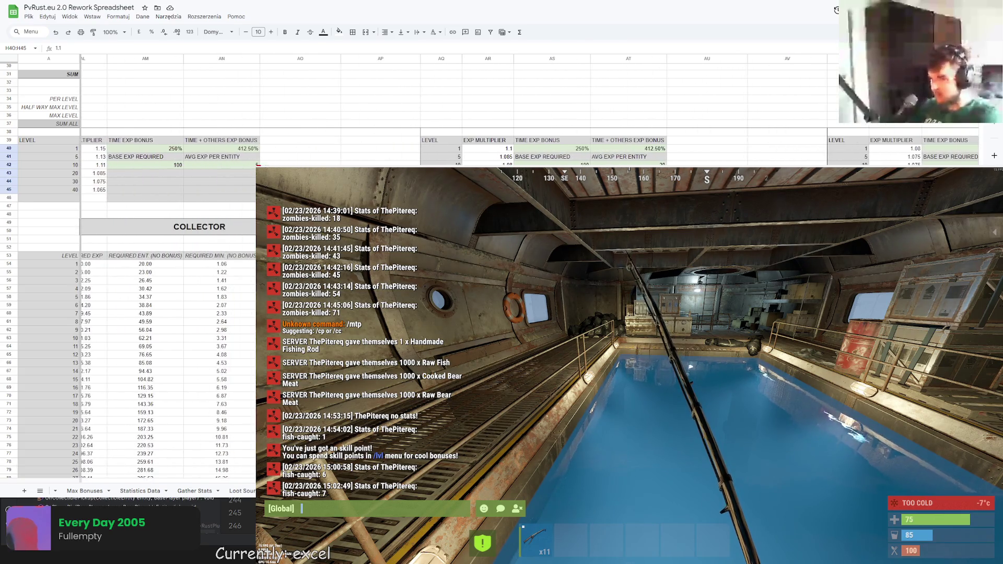
{"action": "left_click", "coordinate": [488, 148]}
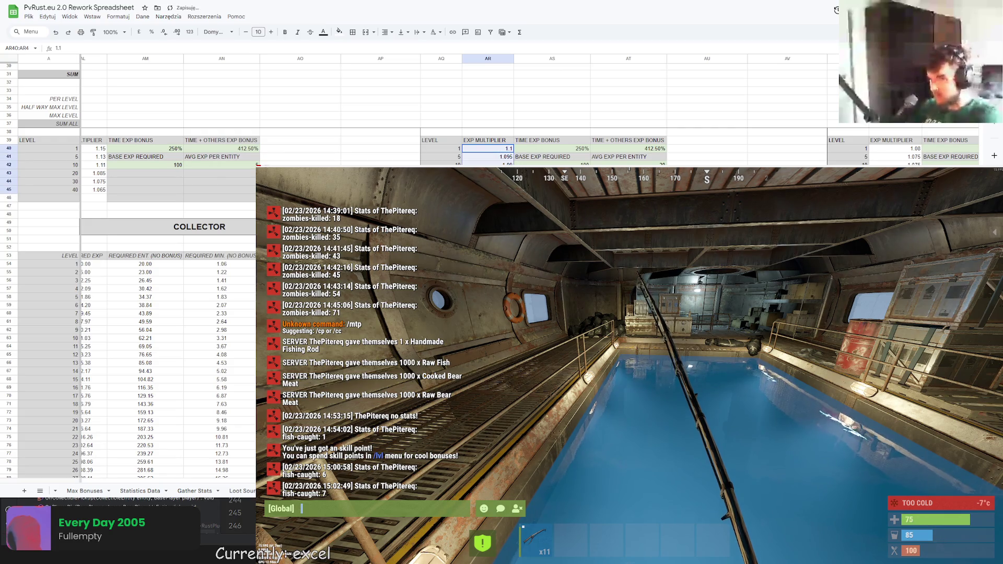
{"action": "key", "text": "ctrl+v"}
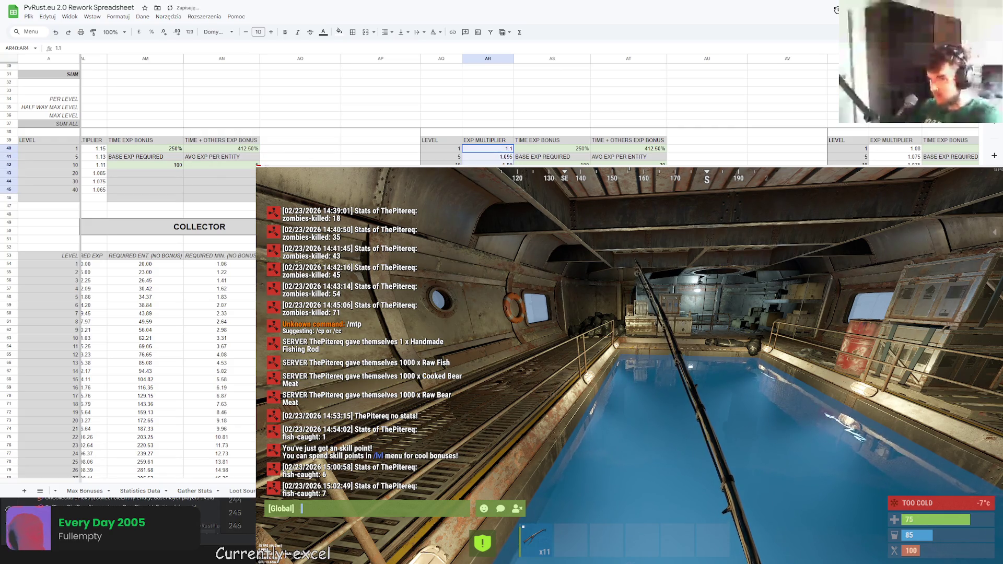
{"action": "key", "text": "ctrl+z"}
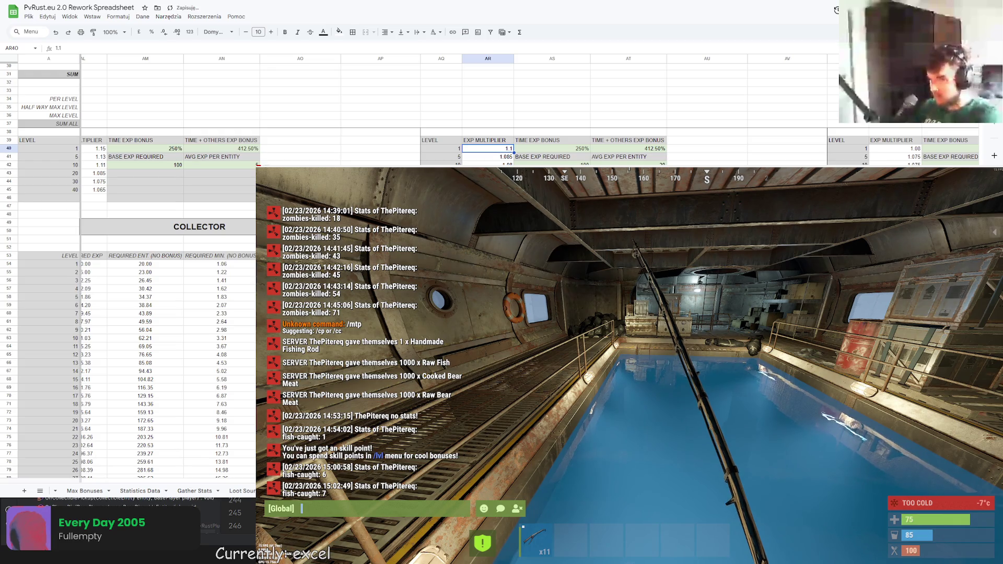
{"action": "left_click", "coordinate": [707, 198]}
{"action": "scroll", "coordinate": [707, 197], "scroll_direction": "down", "scroll_amount": 6}
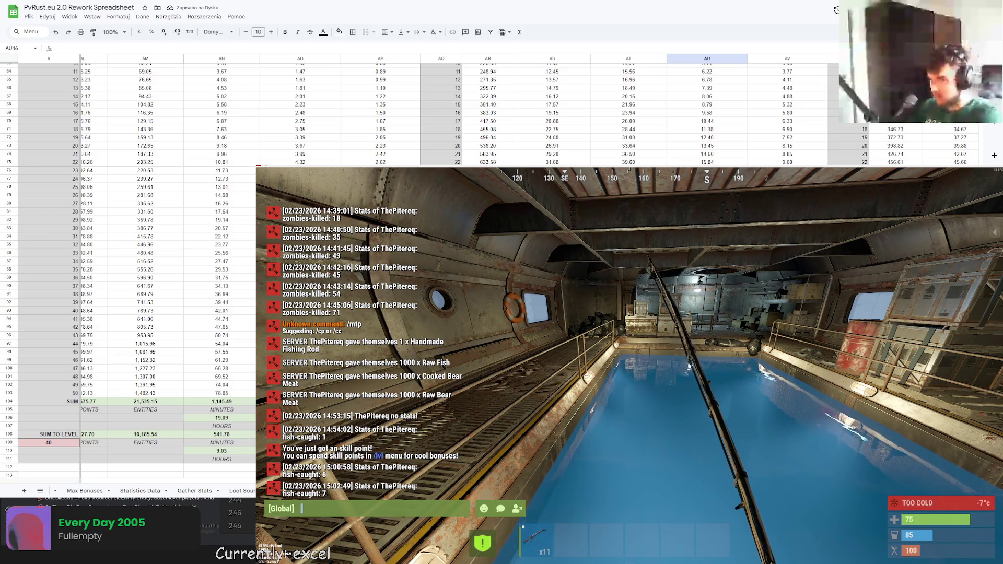
{"action": "scroll", "coordinate": [130, 267], "scroll_direction": "up", "scroll_amount": 5}
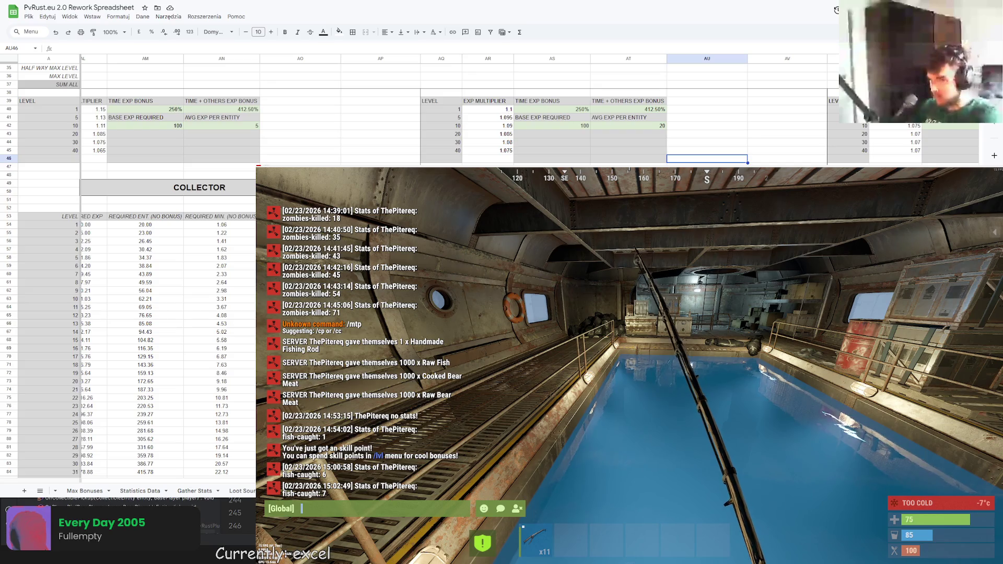
{"action": "left_click_drag", "start_coordinate": [896, 126], "coordinate": [896, 150]}
Paste the copied multipliers, 1.08 tapering to 1.07, into column AR from AR40 and review the level totals
{"action": "key", "text": "ctrl+c"}
{"action": "left_click", "coordinate": [496, 109]}
{"action": "key", "text": "ctrl+v"}
{"action": "scroll", "coordinate": [497, 109], "scroll_direction": "down", "scroll_amount": 7}
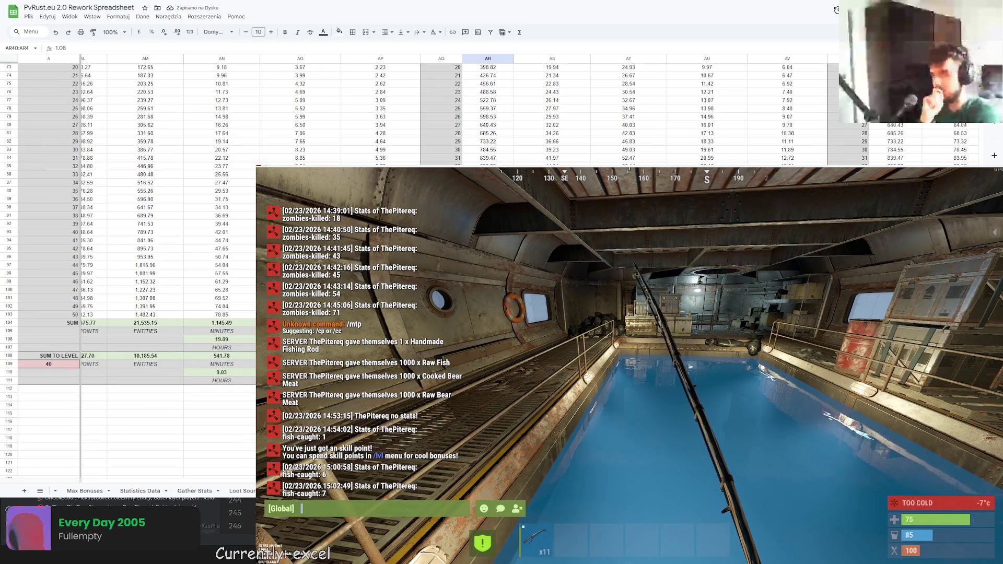
{"action": "scroll", "coordinate": [497, 109], "scroll_direction": "right", "scroll_amount": 5}
{"action": "scroll", "coordinate": [497, 109], "scroll_direction": "left", "scroll_amount": 6}
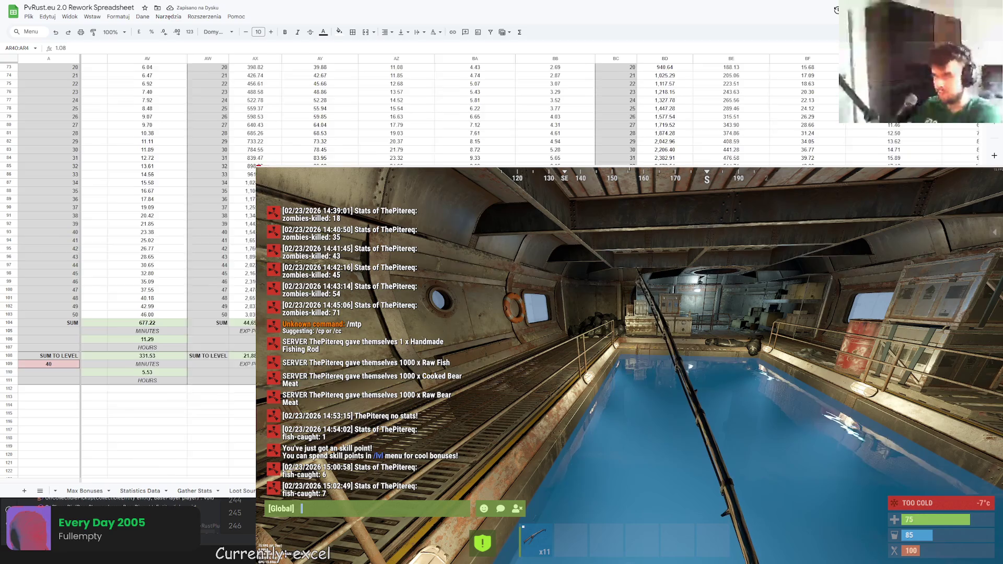
{"action": "scroll", "coordinate": [496, 109], "scroll_direction": "up", "scroll_amount": 15}
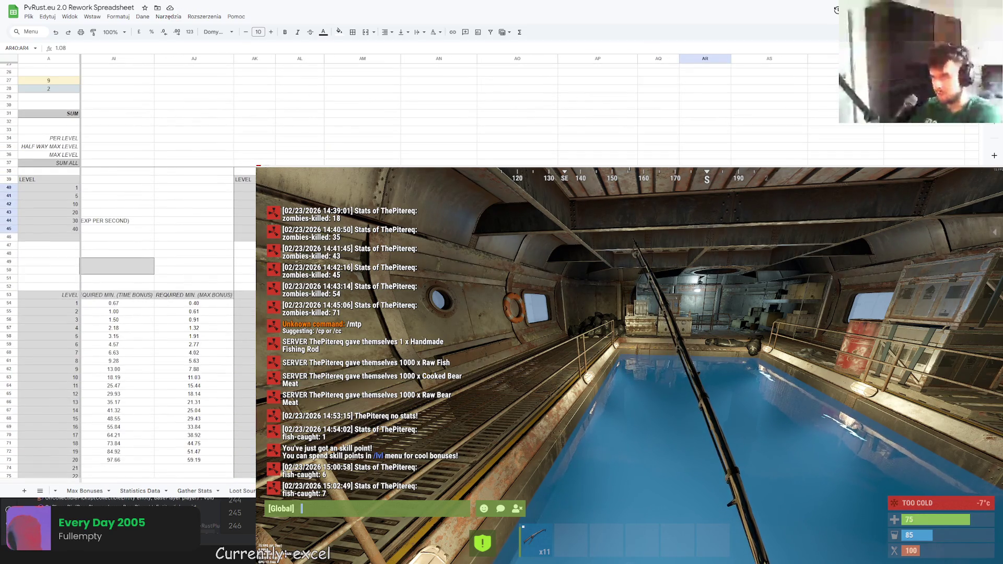
{"action": "scroll", "coordinate": [496, 110], "scroll_direction": "right", "scroll_amount": 8}
{"action": "scroll", "coordinate": [496, 109], "scroll_direction": "left", "scroll_amount": 10}
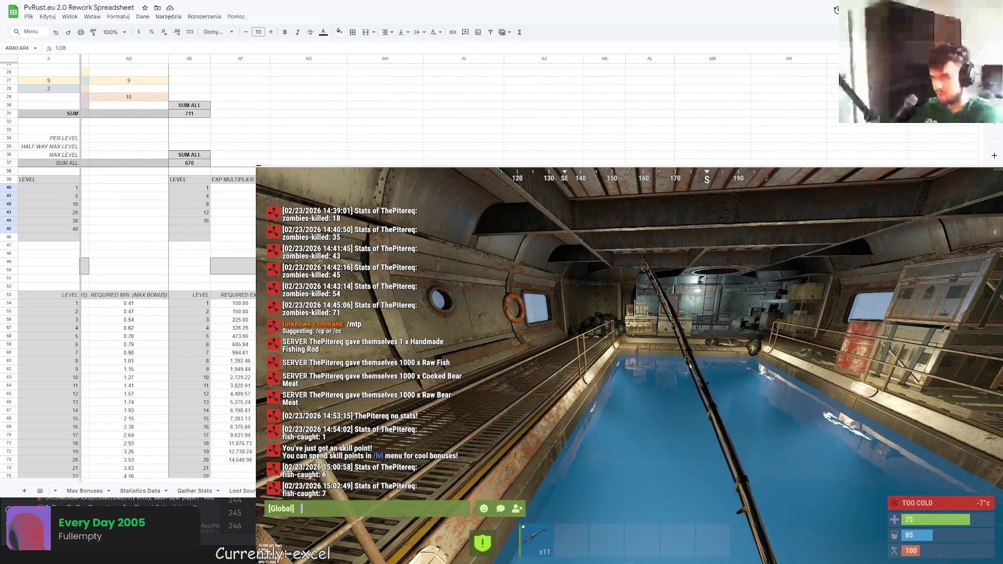
{"action": "scroll", "coordinate": [131, 427], "scroll_direction": "right", "scroll_amount": 10}
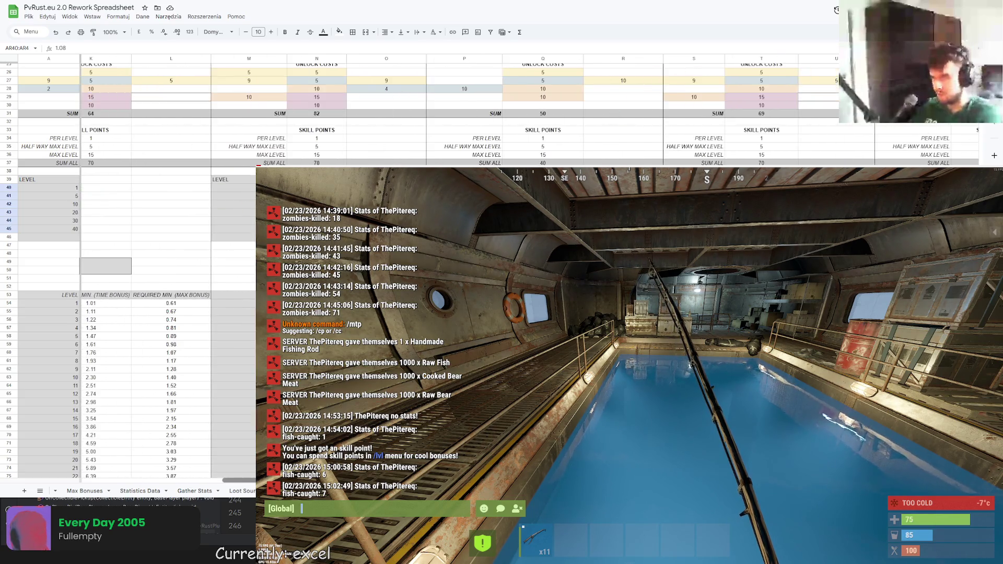
{"action": "scroll", "coordinate": [131, 427], "scroll_direction": "right", "scroll_amount": 10}
{"action": "scroll", "coordinate": [130, 427], "scroll_direction": "left", "scroll_amount": 10}
{"action": "scroll", "coordinate": [131, 427], "scroll_direction": "right", "scroll_amount": 4}
{"action": "left_click", "coordinate": [681, 245]}
{"action": "scroll", "coordinate": [681, 245], "scroll_direction": "down", "scroll_amount": 3}
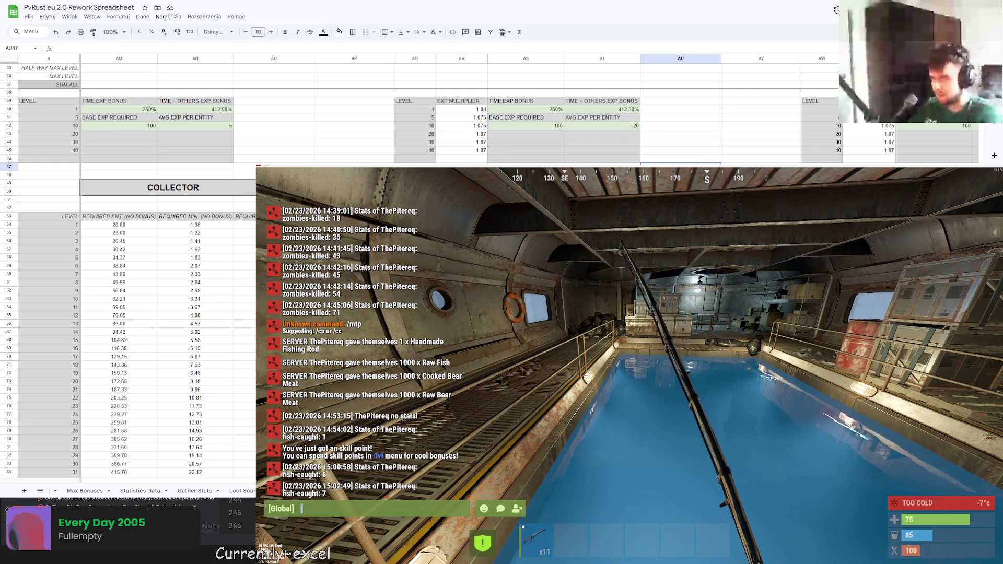
{"action": "scroll", "coordinate": [131, 314], "scroll_direction": "down", "scroll_amount": 10}
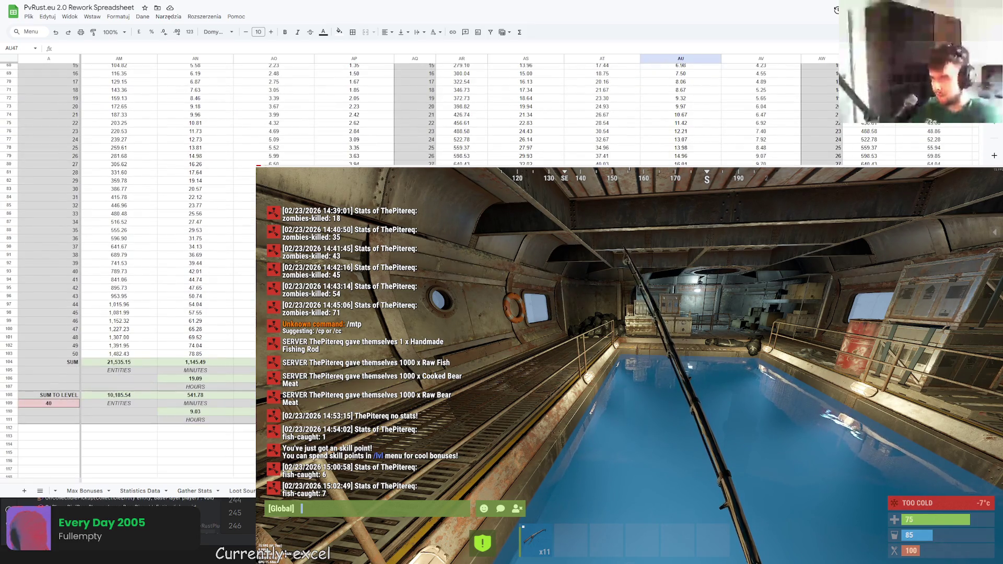
{"action": "scroll", "coordinate": [131, 313], "scroll_direction": "up", "scroll_amount": 10}
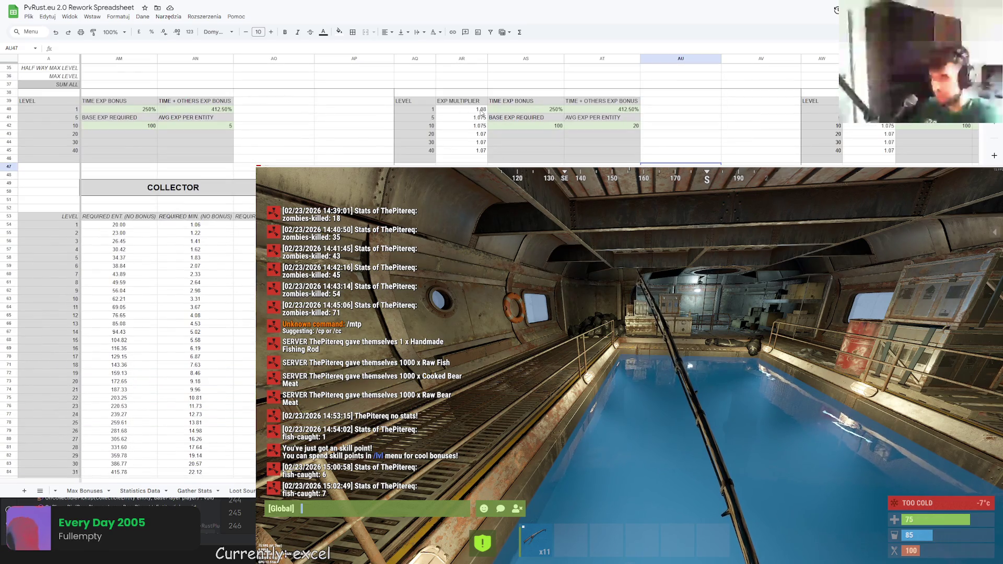
{"action": "left_click", "coordinate": [482, 109]}
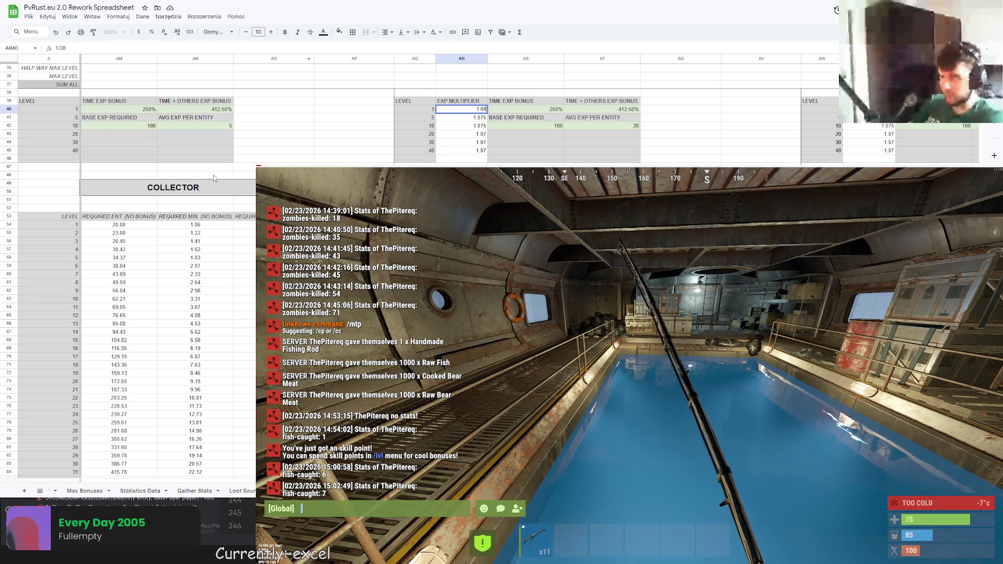
Open a new browser tab
{"action": "key", "text": "ctrl+t"}
Go to the TikTok website from the address bar suggestion
{"action": "type", "text": "tiktok"}
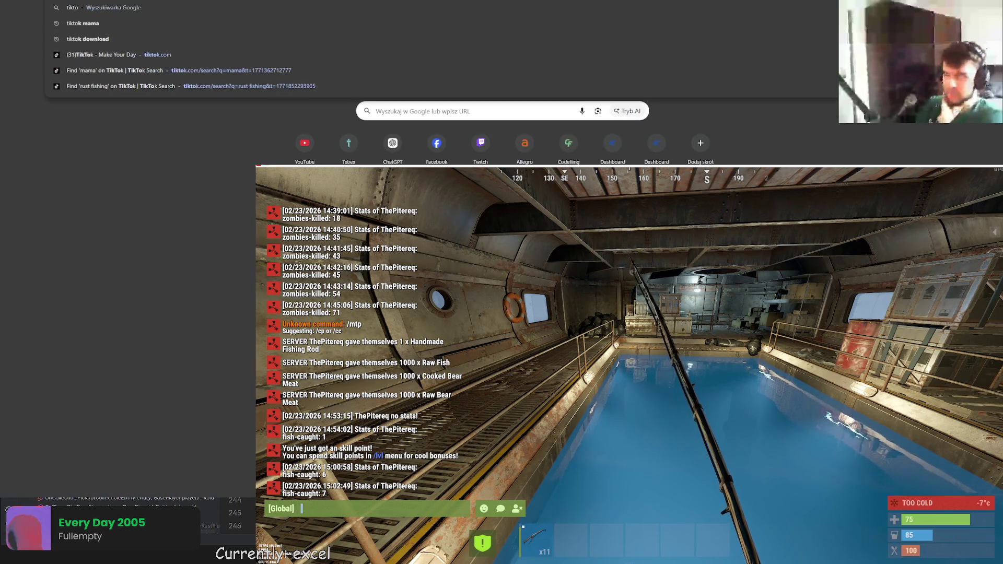
{"action": "key", "text": "Down"}
{"action": "key", "text": "Down"}
{"action": "key", "text": "Down"}
{"action": "key", "text": "Return"}
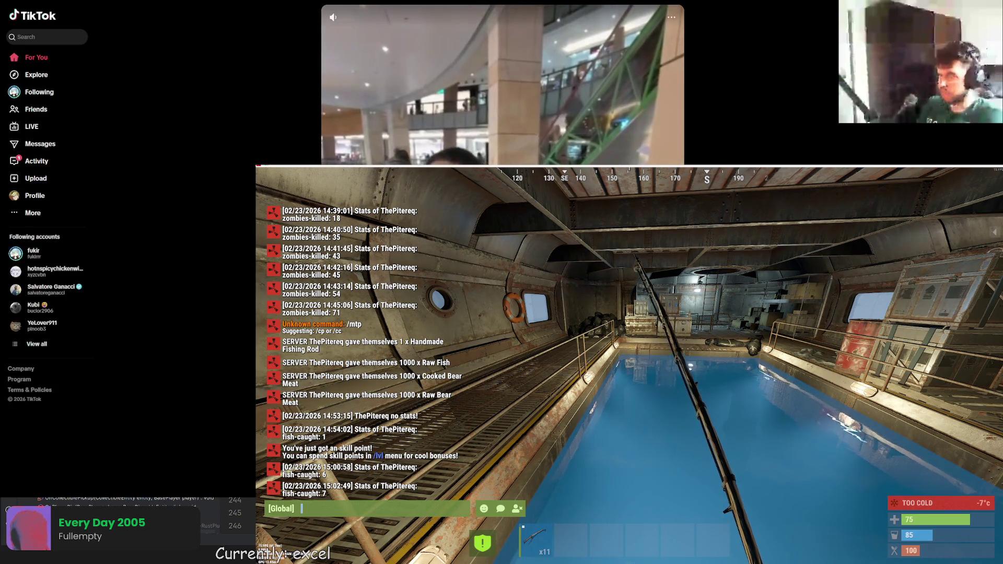
Rerun the 'rust fishing' search and open 'Fishing Trick if you want thousands of scrap per hour'
{"action": "left_click", "coordinate": [73, 36]}
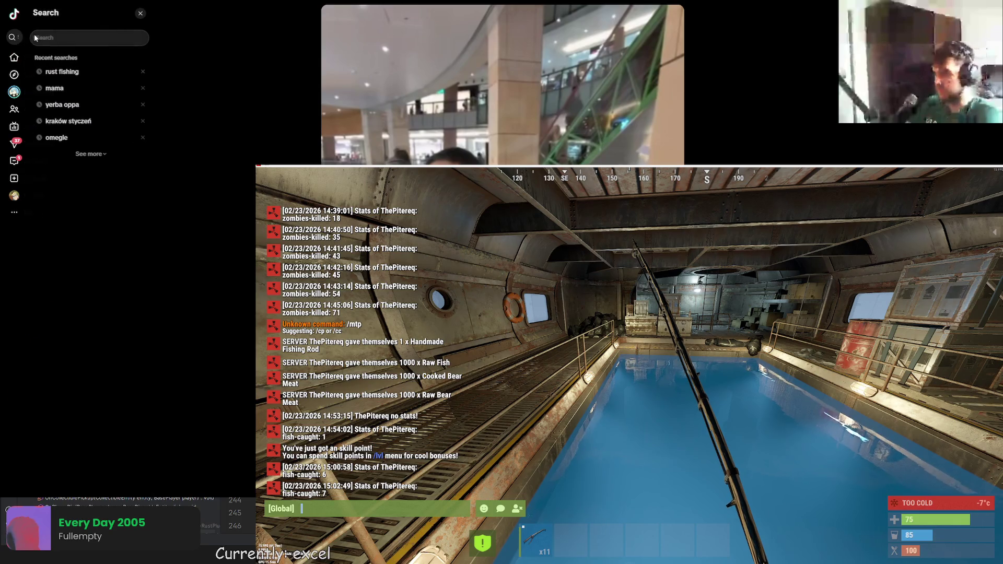
{"action": "left_click", "coordinate": [68, 72]}
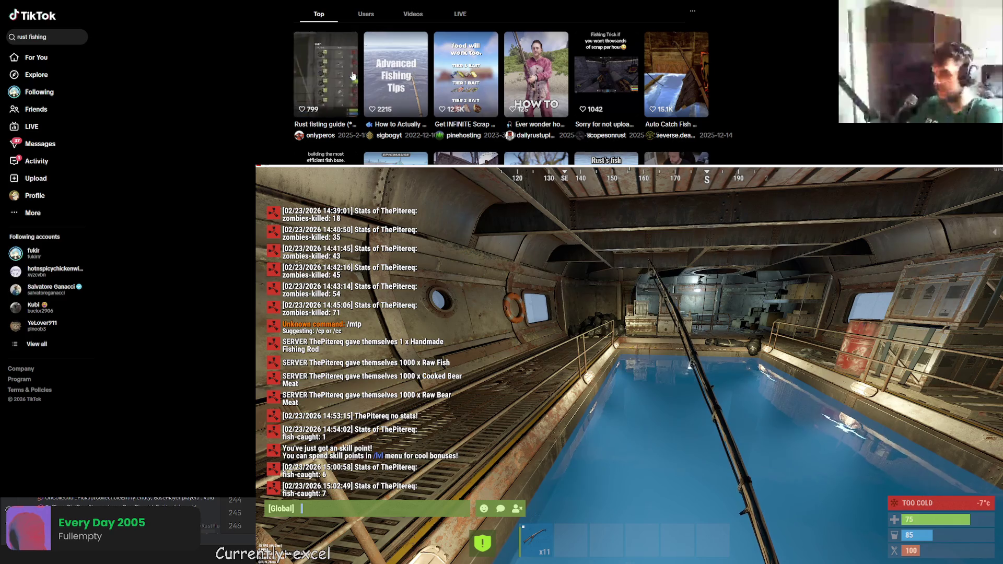
{"action": "left_click", "coordinate": [619, 85]}
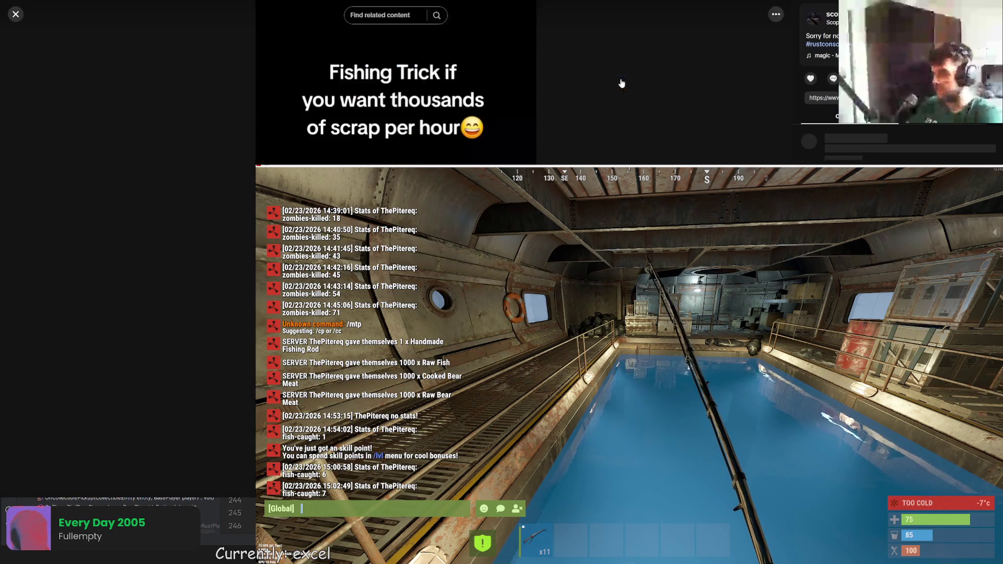
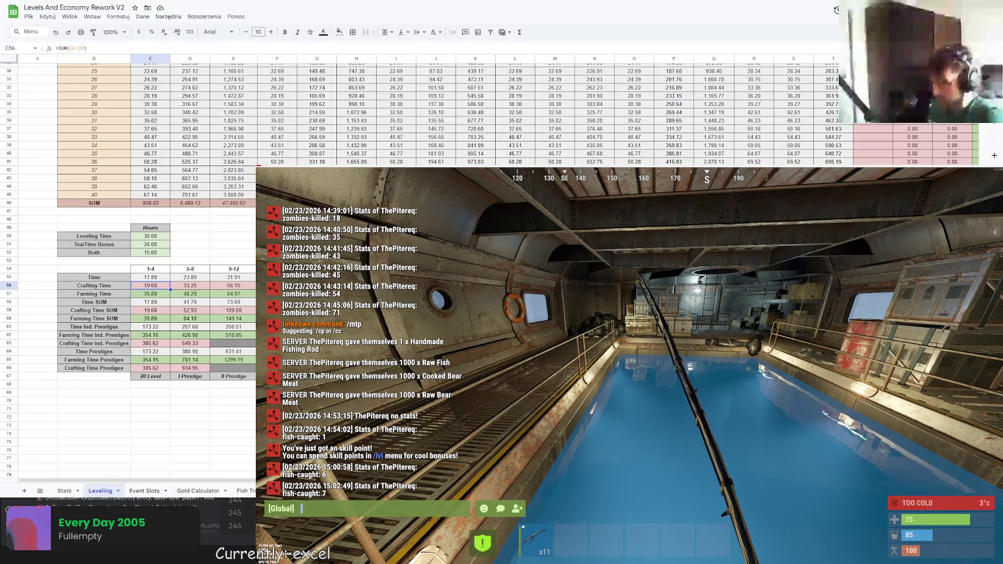
Bring up the Statistics Data sheet of the PvRust.eu 2.0 Rework Spreadsheet
{"action": "scroll", "coordinate": [471, 115], "scroll_direction": "up", "scroll_amount": 5}
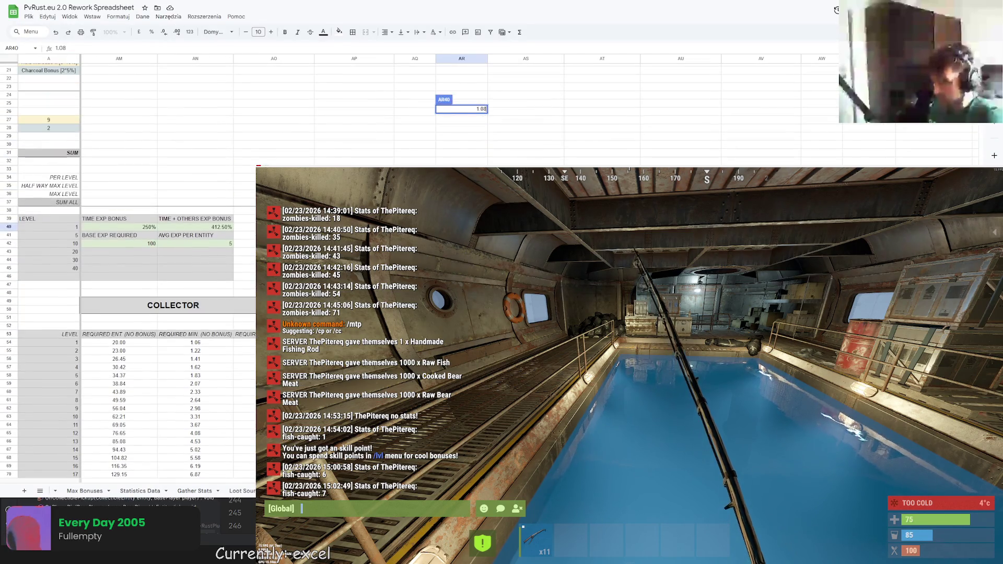
{"action": "left_click", "coordinate": [354, 153]}
{"action": "left_click", "coordinate": [125, 489]}
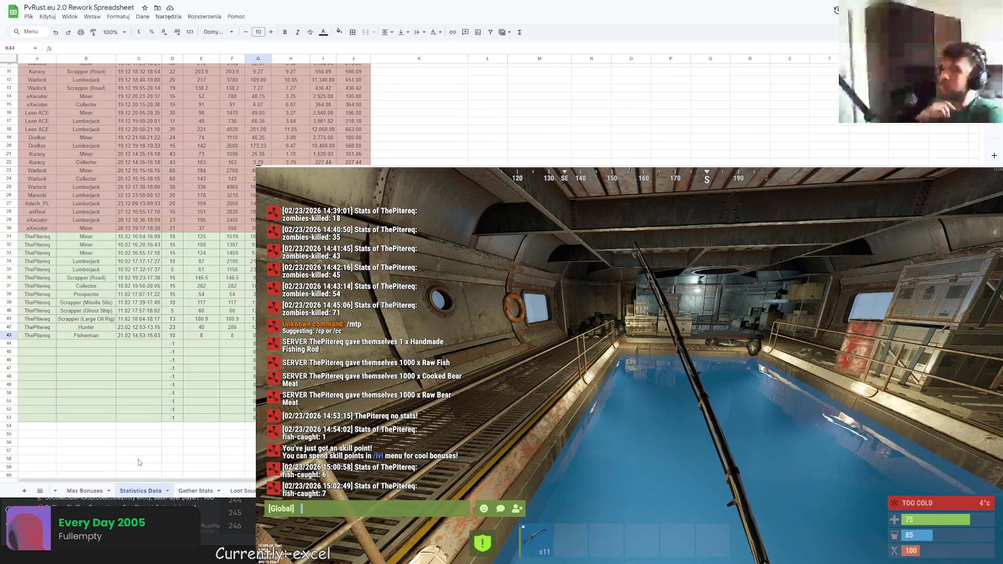
Enter Random in A44 and begin typing Fisherman in B44
{"action": "type", "text": "Random"}
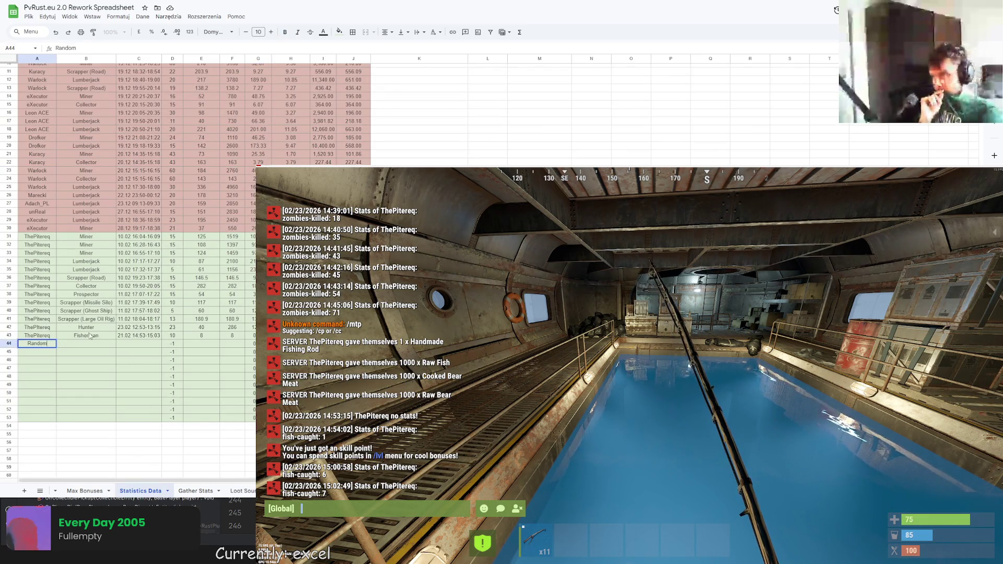
{"action": "left_click", "coordinate": [91, 345]}
{"action": "type", "text": "Fisherman"}
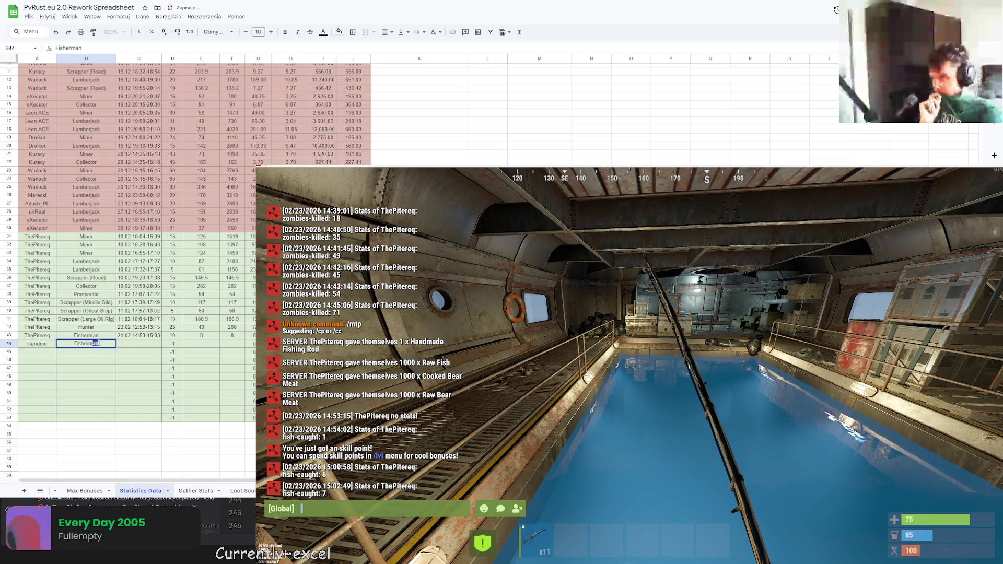